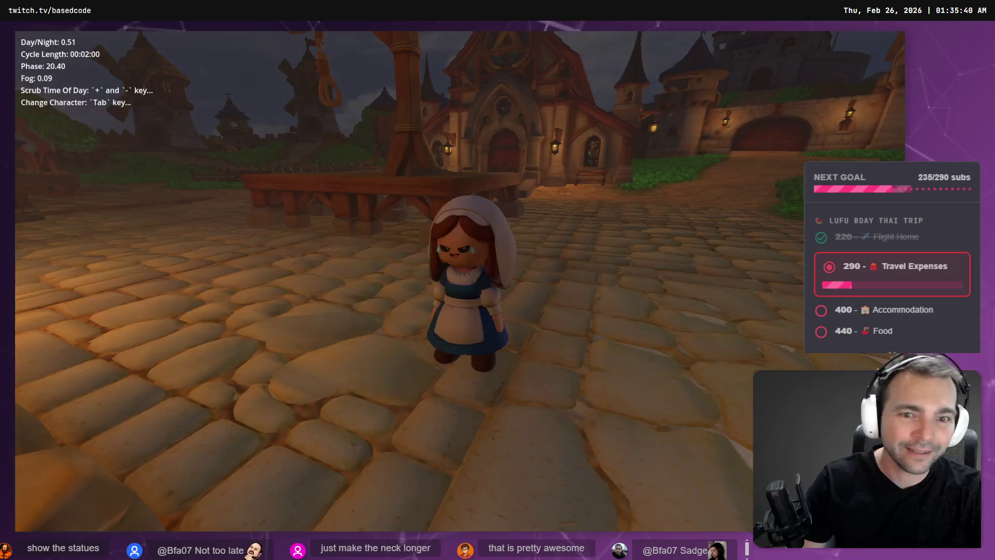
- Swap to the crowned king, scrub the time toward dusk, and walk him toward the gallows
key(Tab)
key(Tab)
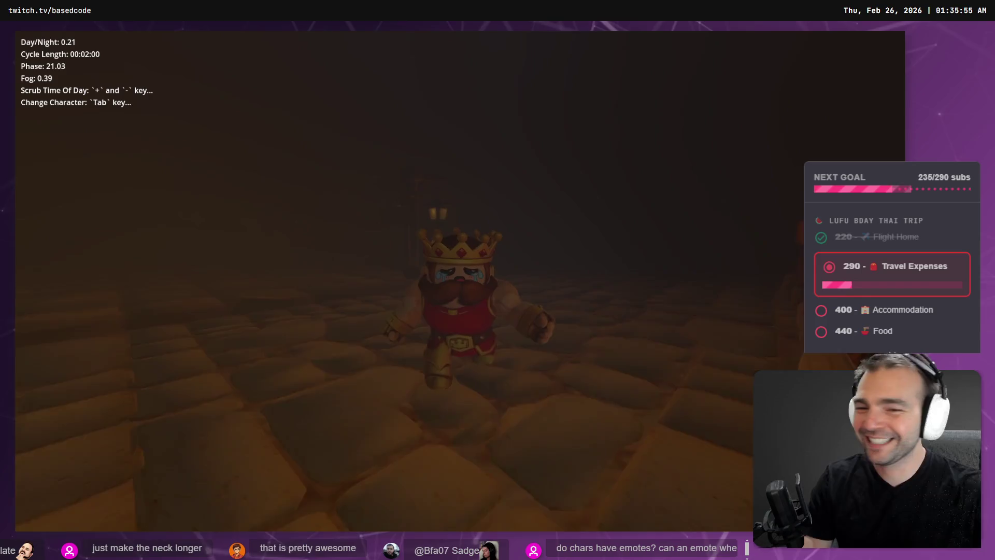
key(plus)
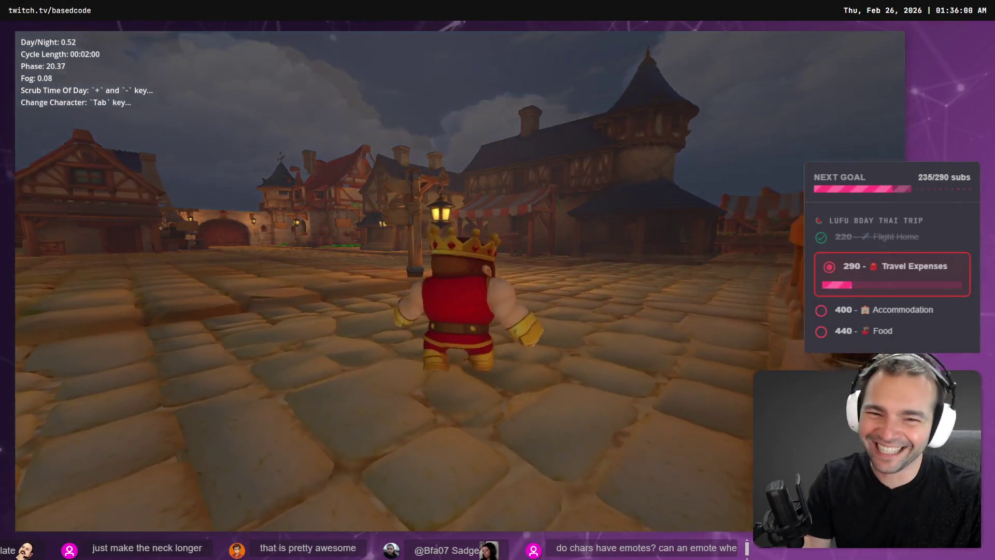
key(w)
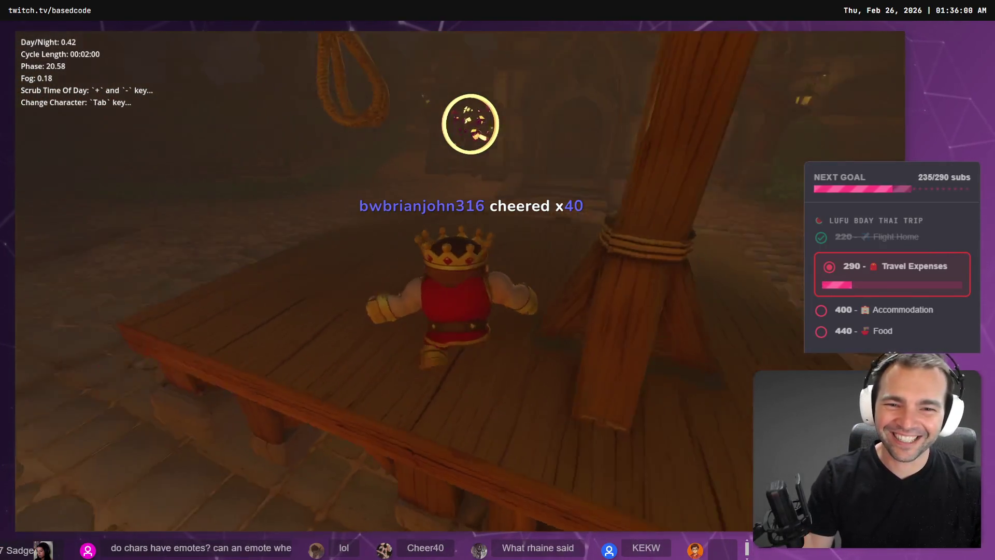
key(s)
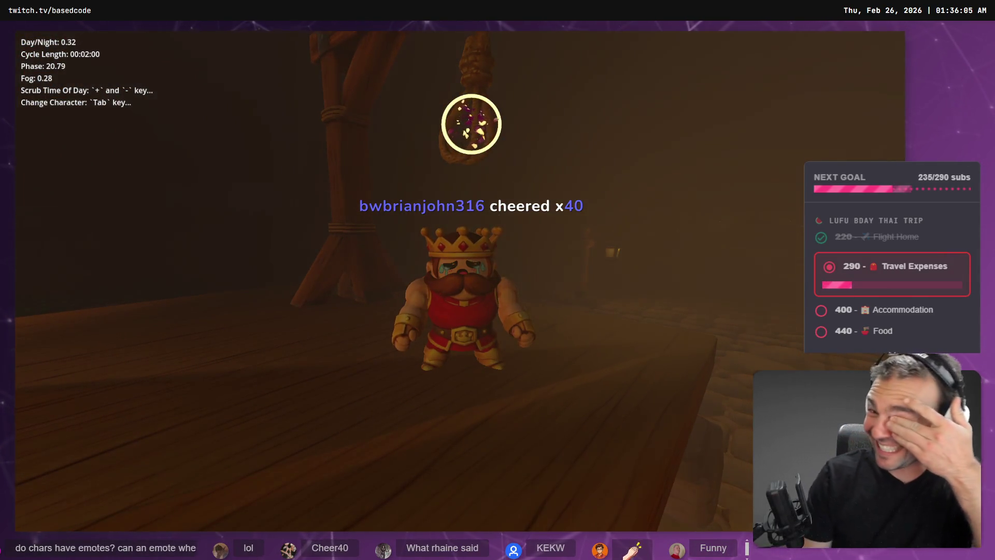
key(w)
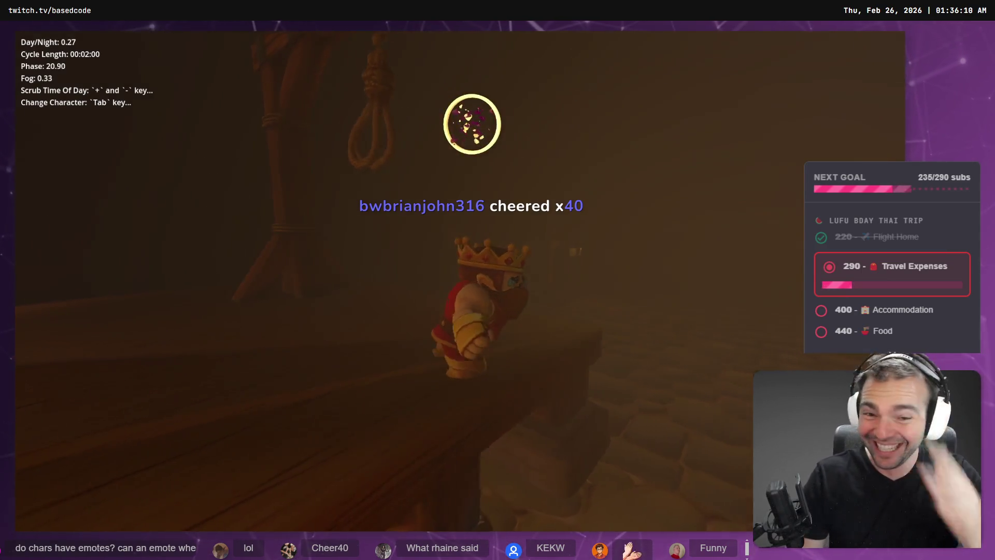
- Run the king past the lantern post and across the cobblestones, then return to the editor
key(a)
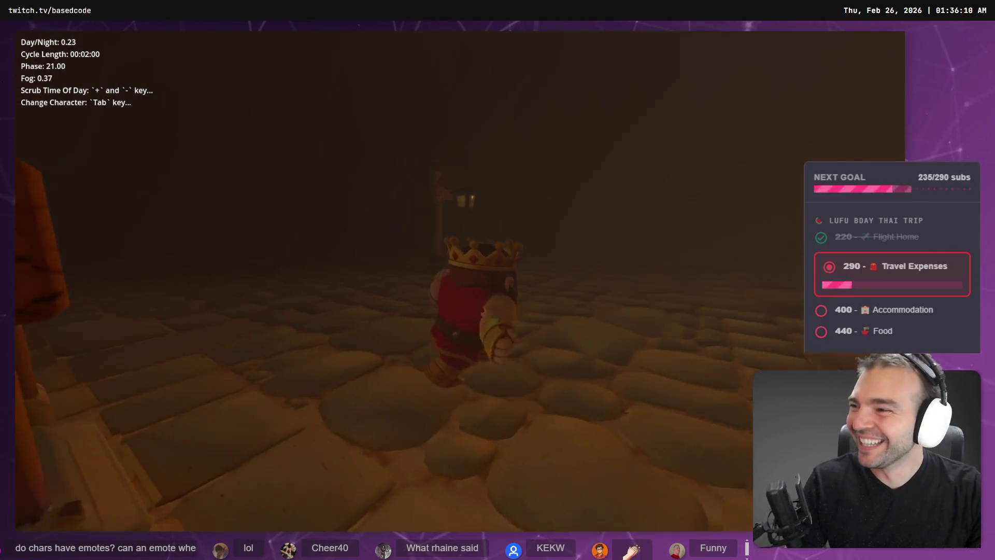
key(w)
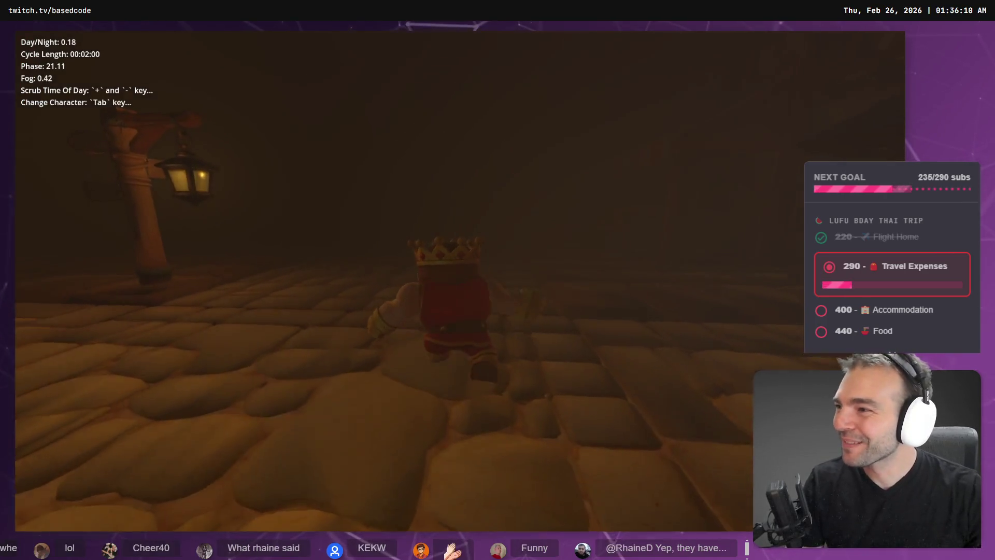
key(a)
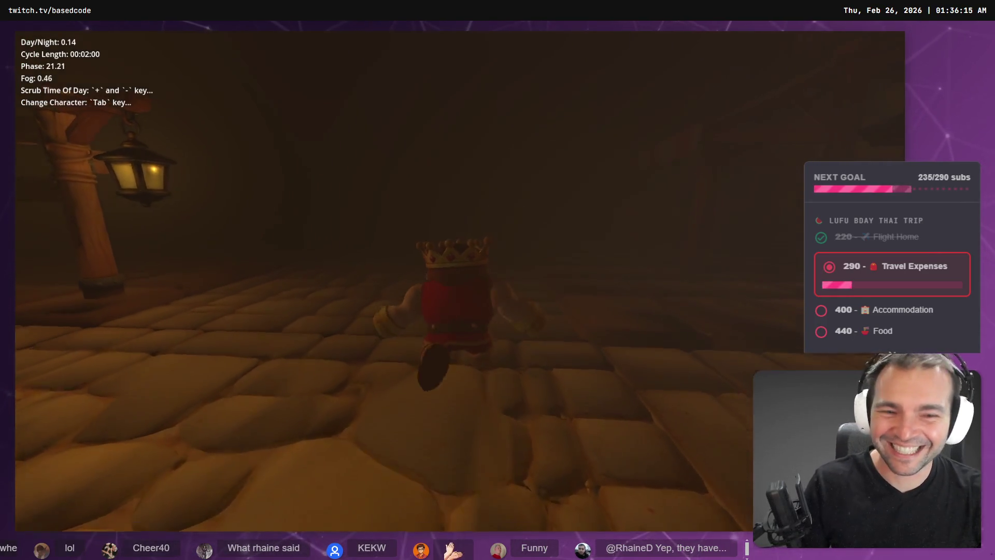
key(s)
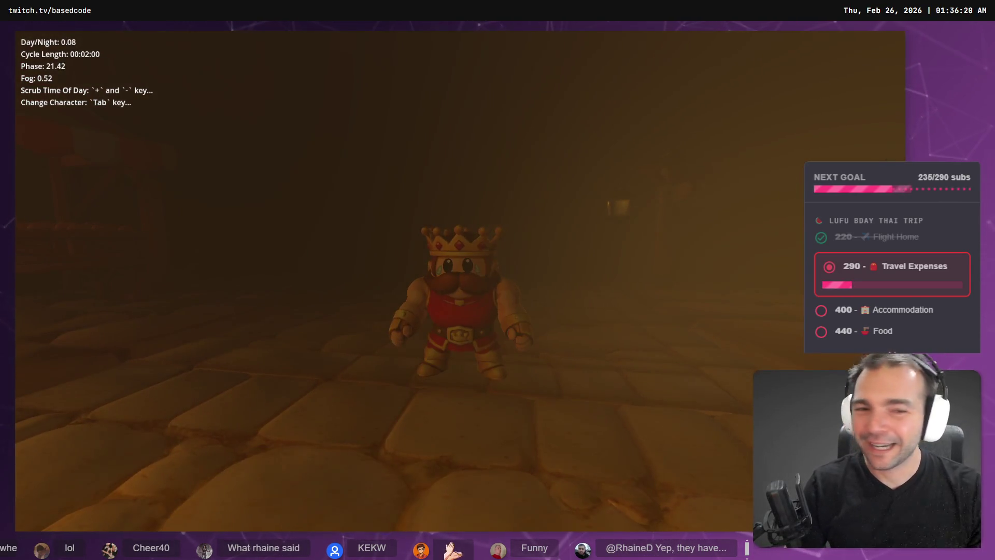
key(alt+Tab)
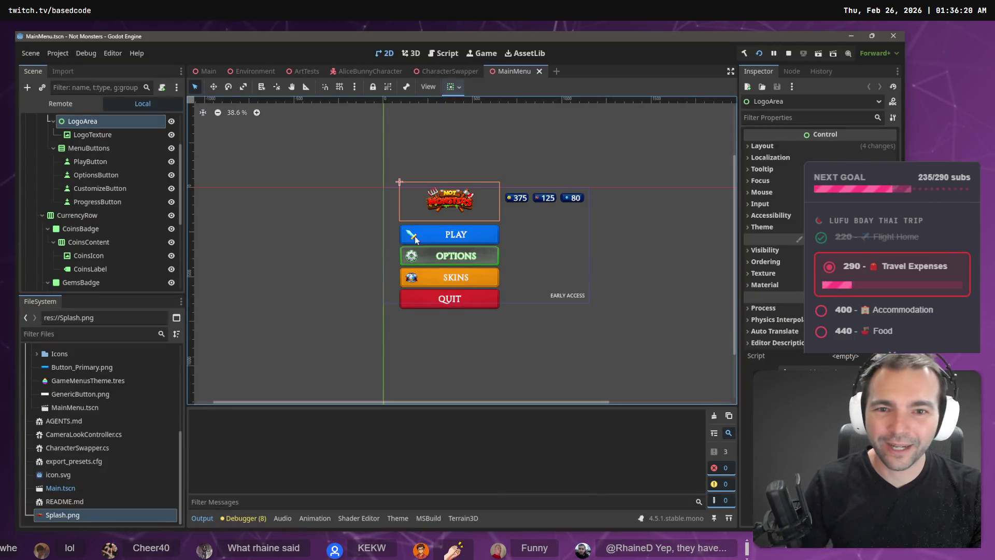
- Deselect LogoArea and zoom in and out on the Play, Options, Skins and Quit buttons
click(551, 328)
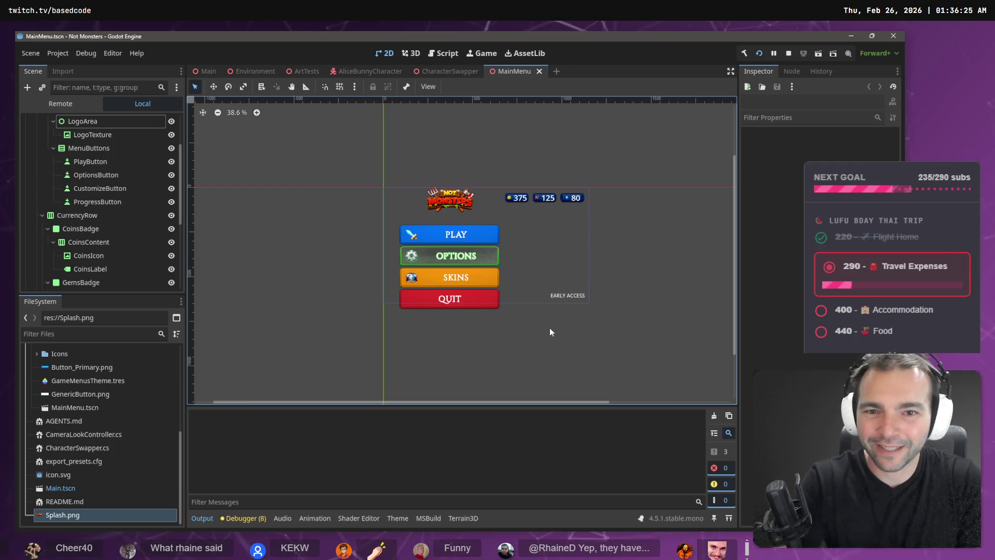
scroll(488, 271, up, 6)
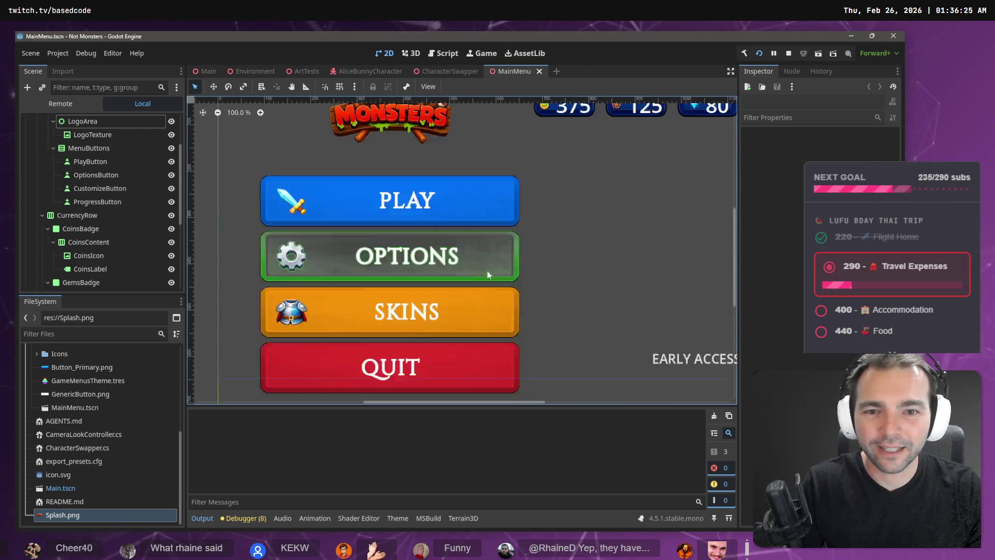
scroll(487, 270, down, 8)
scroll(487, 270, up, 3)
scroll(487, 270, down, 2)
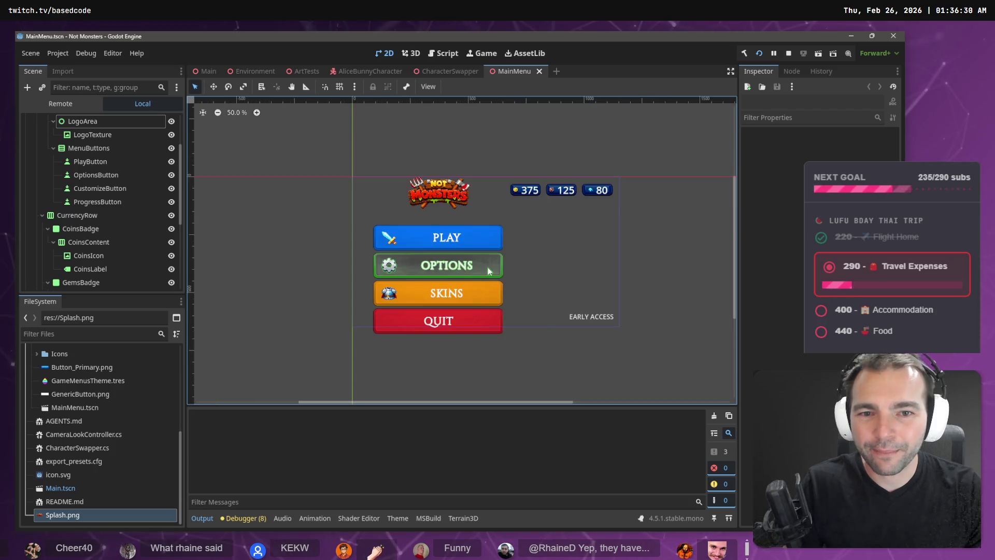
- Zoom the tldraw board in on the NOT MONSTER menu mockup and select it
key(alt+Tab)
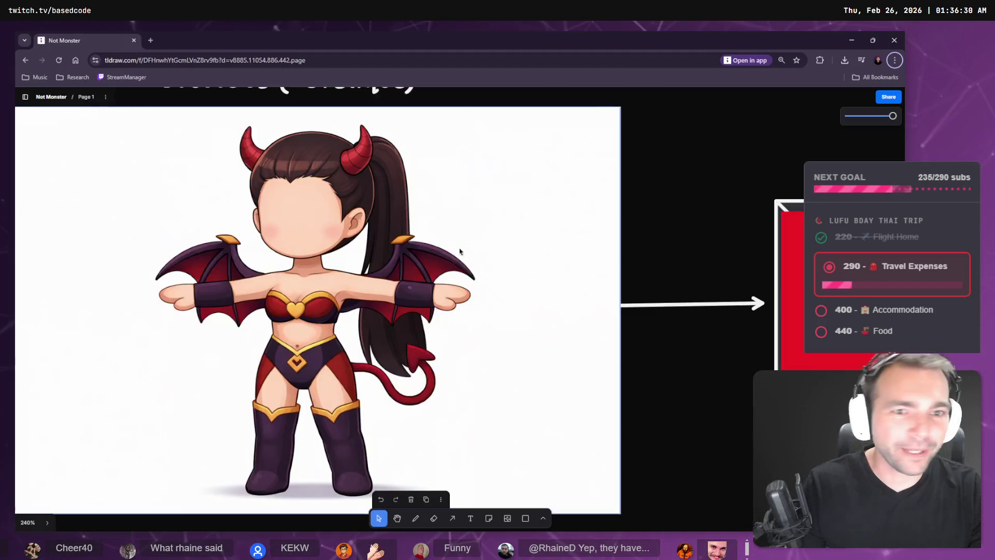
scroll(676, 131, down, 10)
scroll(435, 233, down, 8)
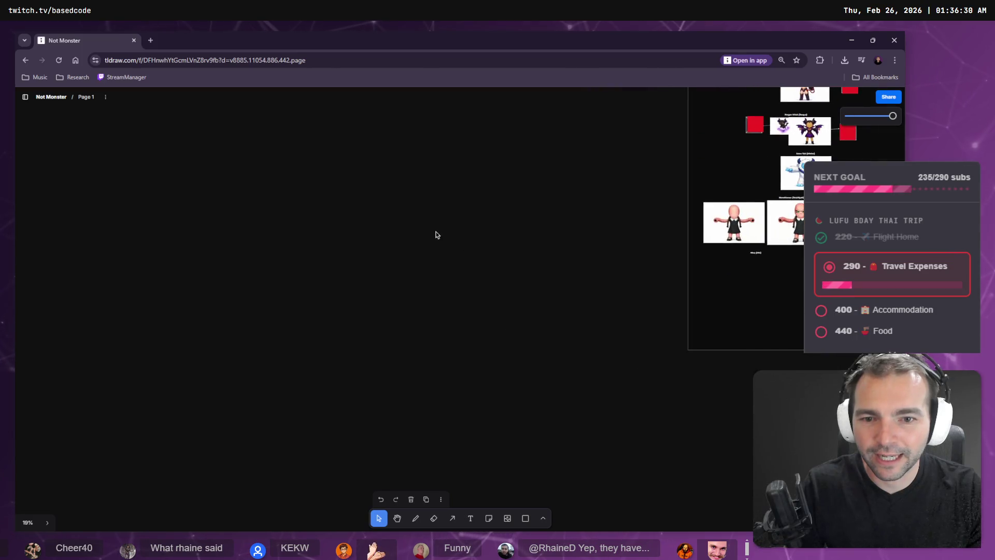
scroll(485, 317, left, 5)
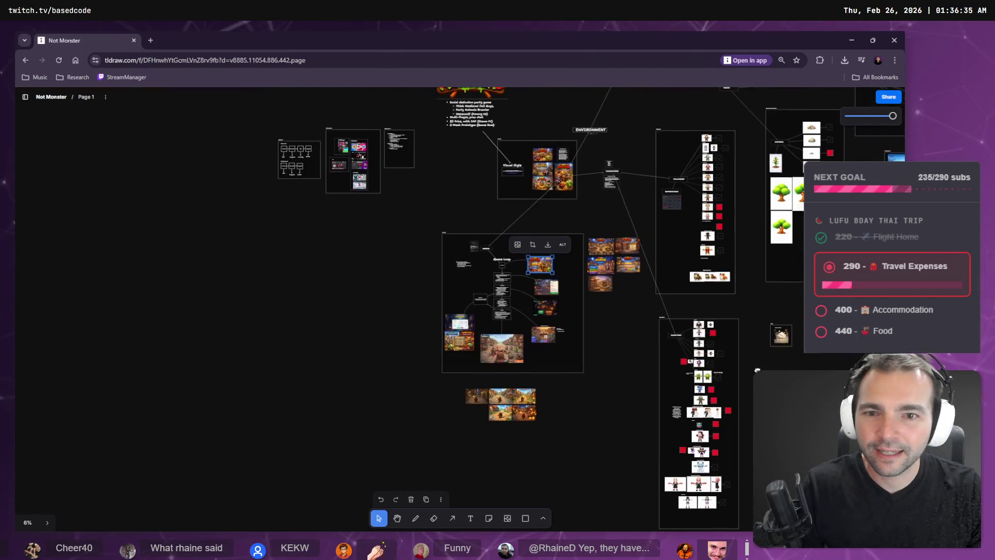
scroll(577, 266, up, 8)
scroll(576, 265, up, 5)
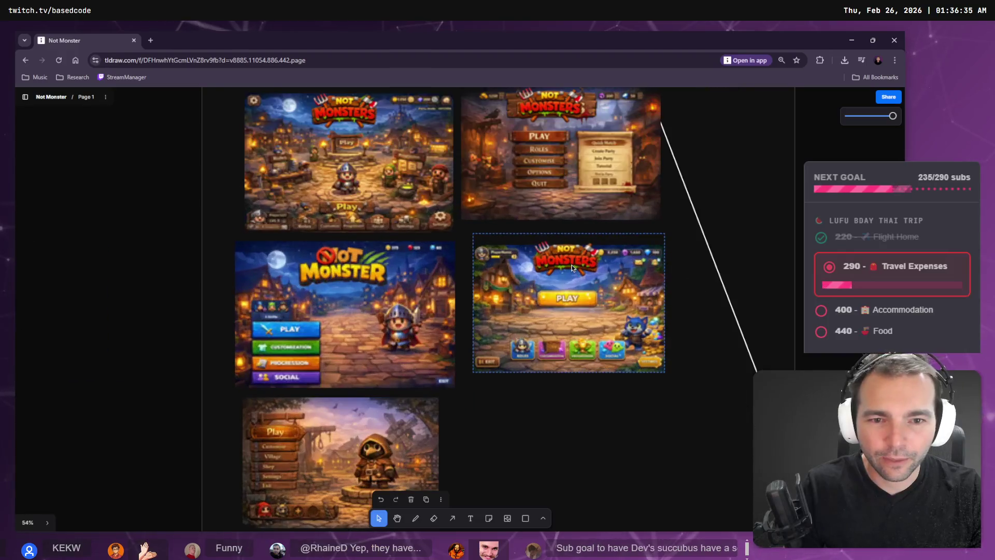
scroll(496, 263, up, 2)
scroll(497, 263, left, 2)
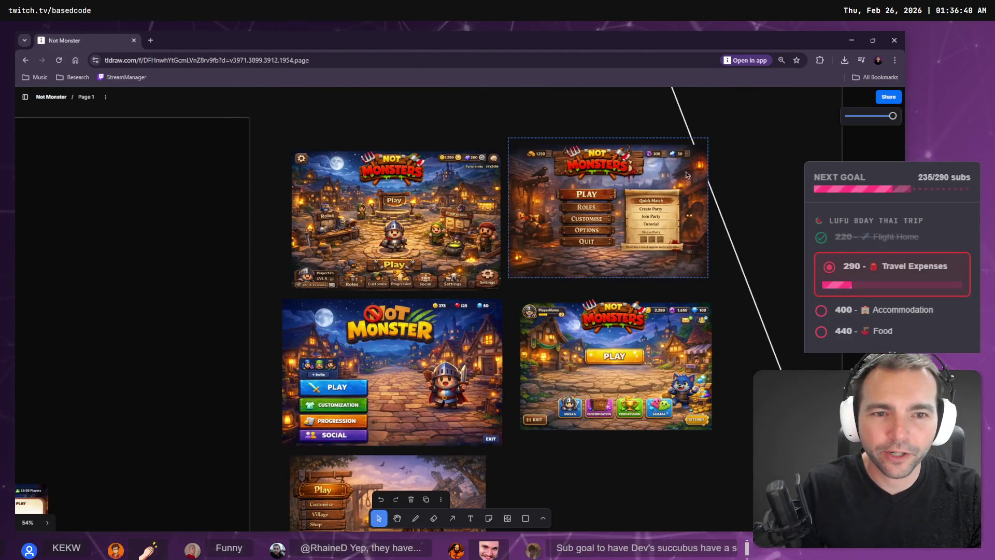
click(380, 303)
scroll(380, 303, down, 3)
scroll(379, 302, left, 2)
scroll(380, 303, up, 5)
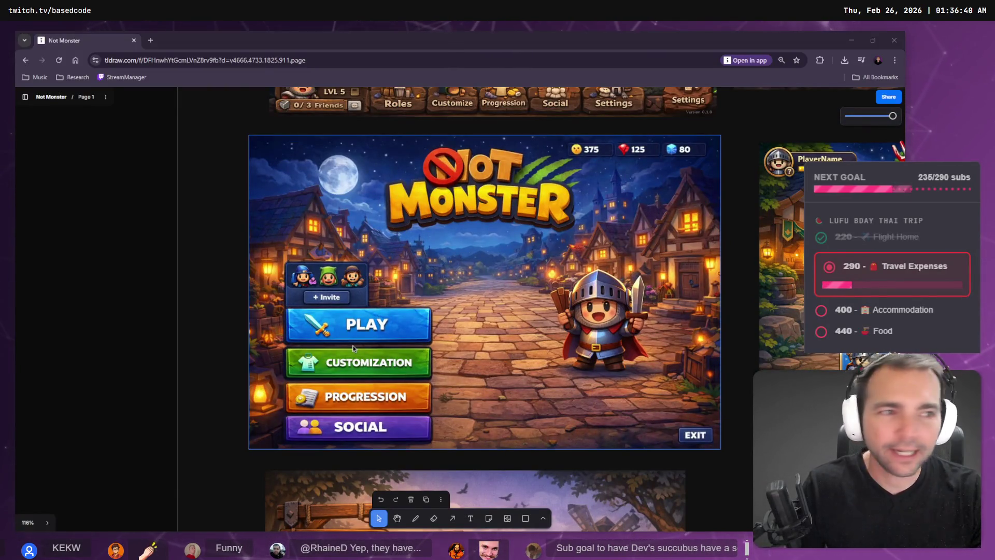
- Launch the game from Godot with F5, then return to tldraw at 100% page zoom
key(alt+Tab)
key(F5)
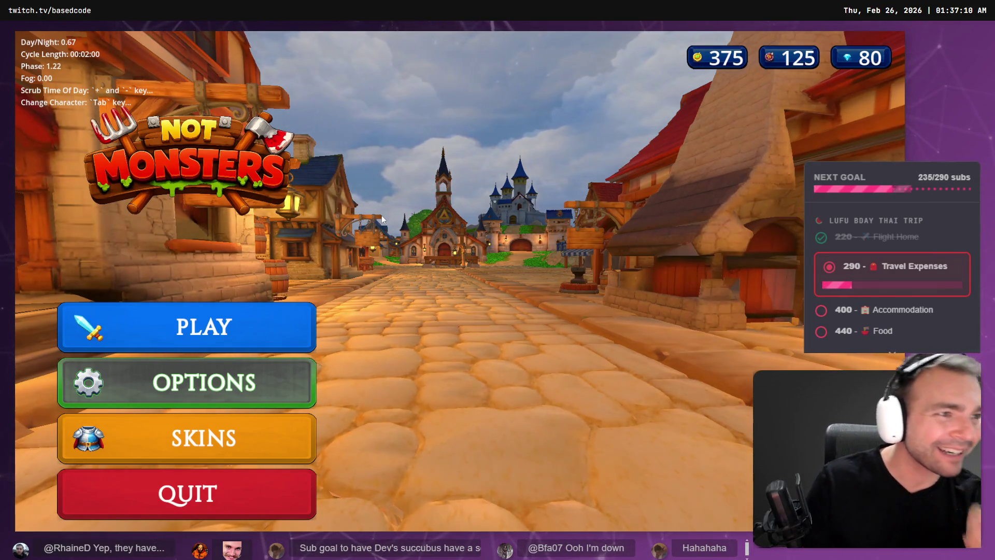
key(alt+Tab)
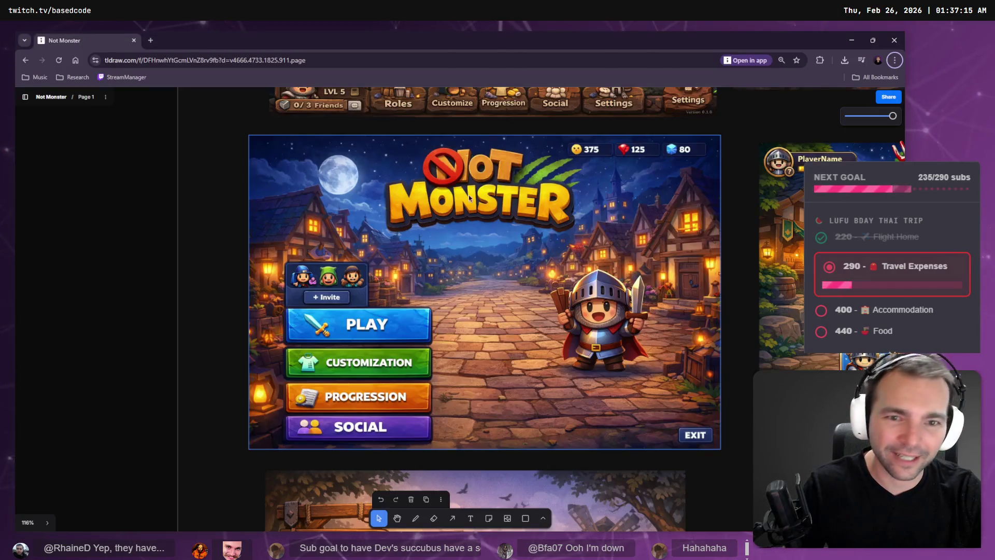
scroll(468, 195, down, 5)
scroll(450, 195, down, 5)
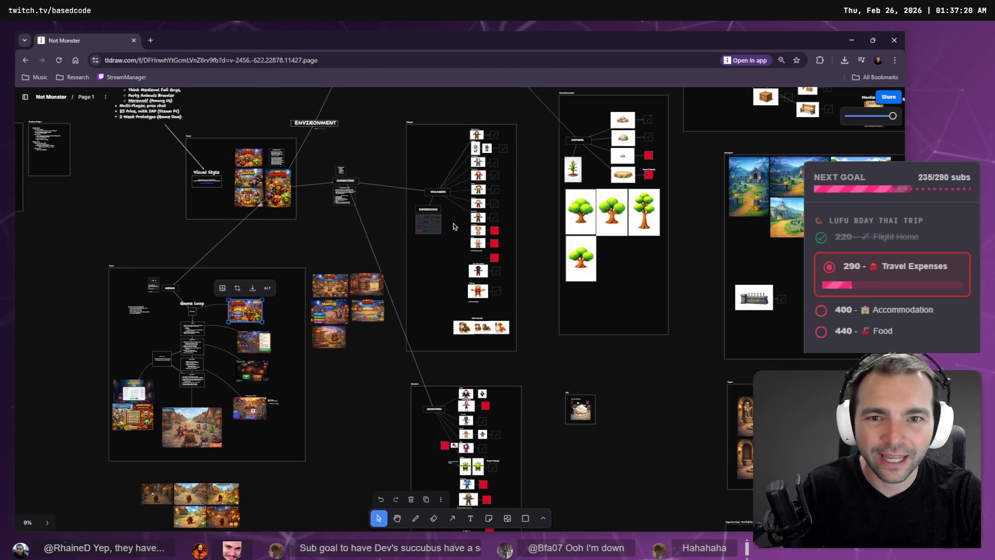
key(ctrl+0)
- Browse the statue and gravestone boards, then bring up the running game's main menu
drag(626, 253, 436, 215)
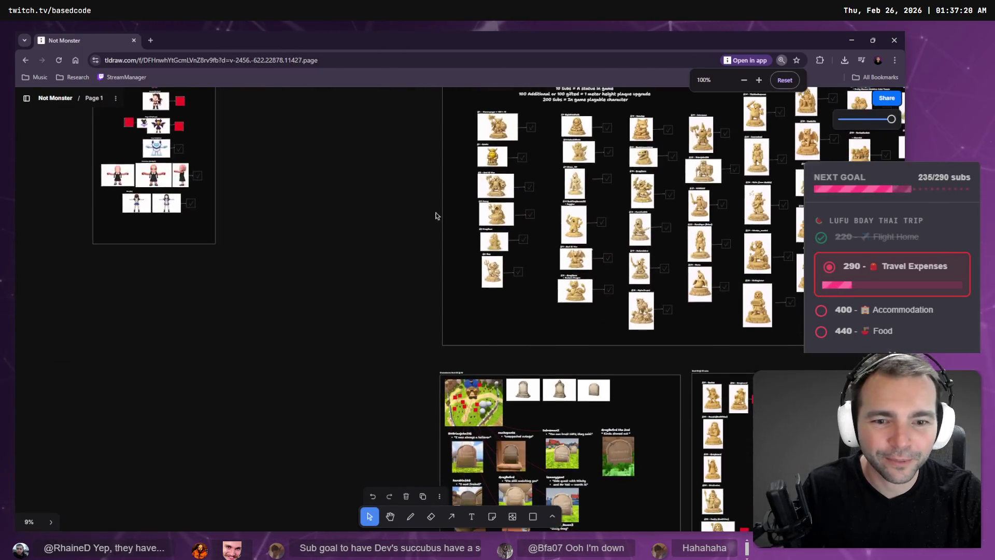
scroll(422, 278, up, 3)
scroll(471, 212, up, 5)
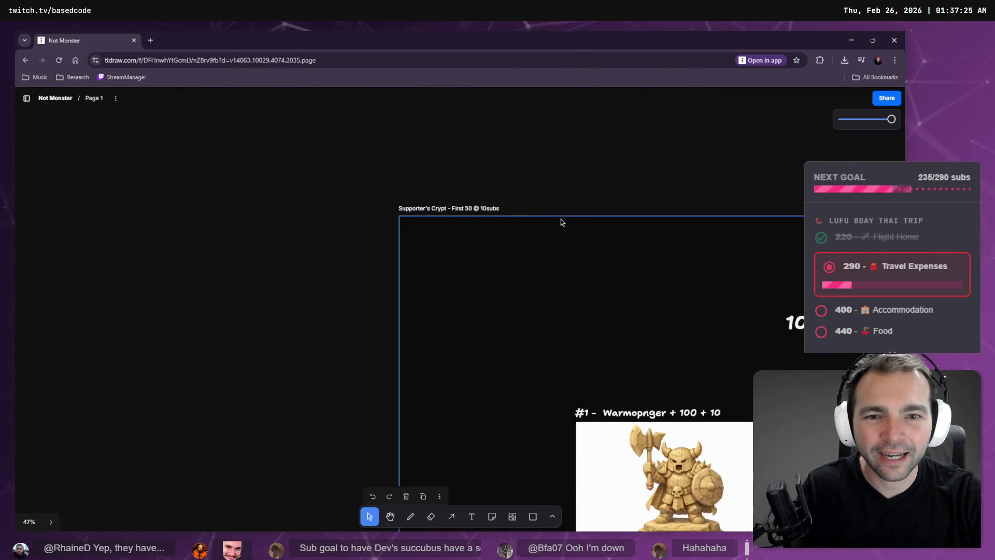
scroll(658, 203, down, 4)
scroll(634, 303, down, 2)
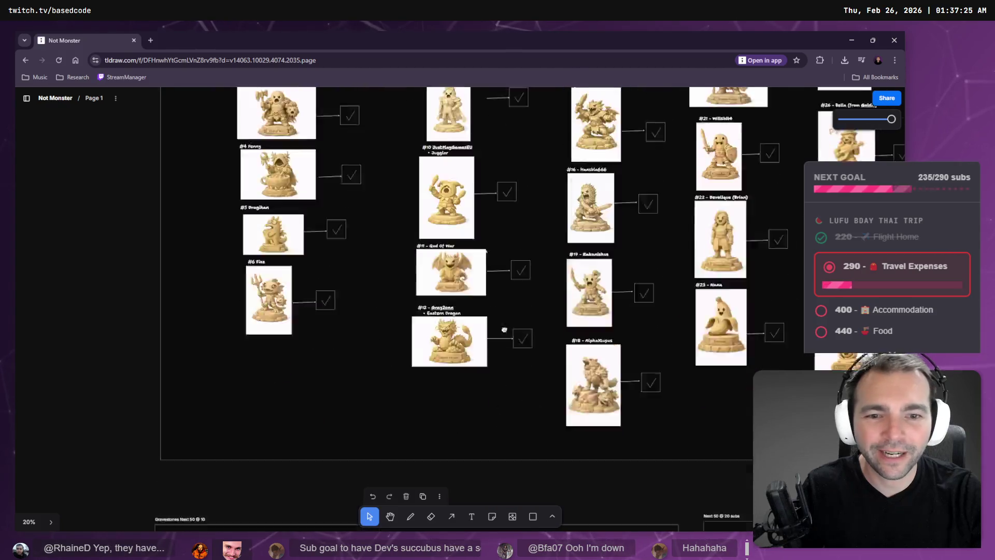
scroll(578, 191, down, 5)
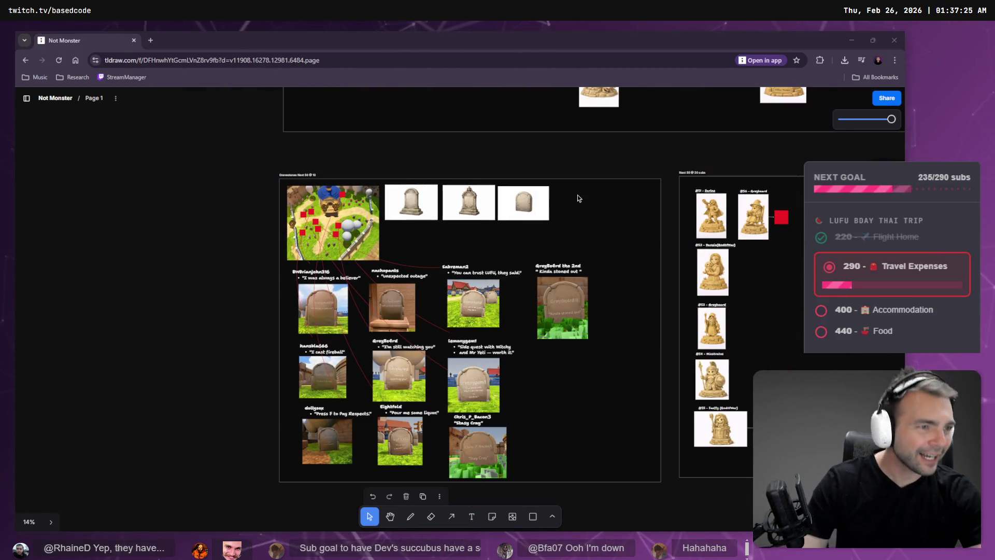
key(alt+Tab)
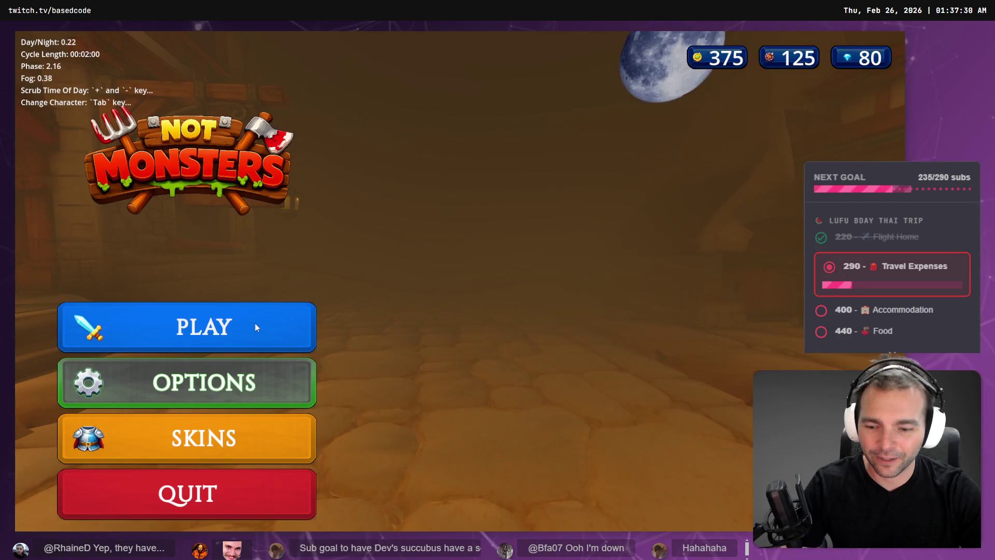
- Relaunch the game from the Godot editor with F5
key(alt+Tab)
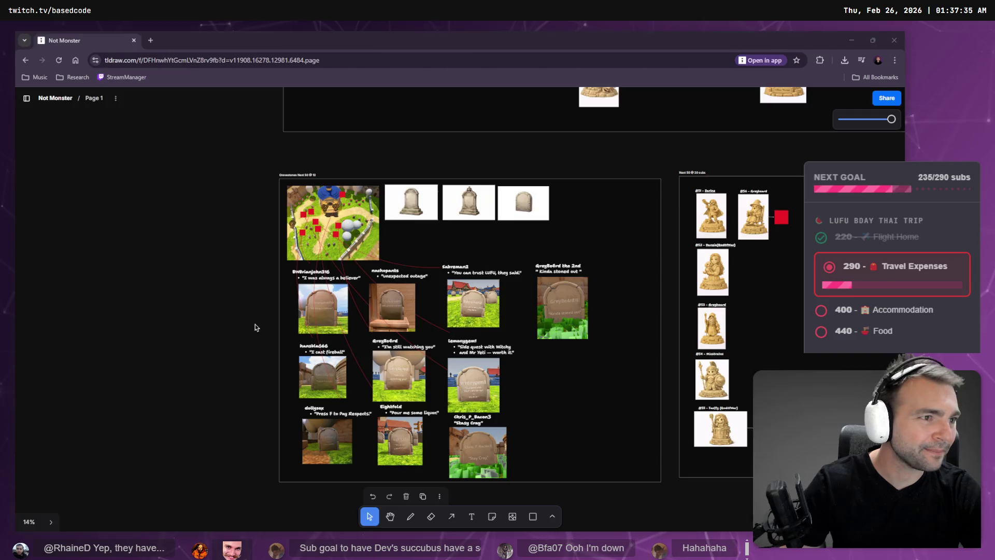
key(alt+Tab)
key(F5)
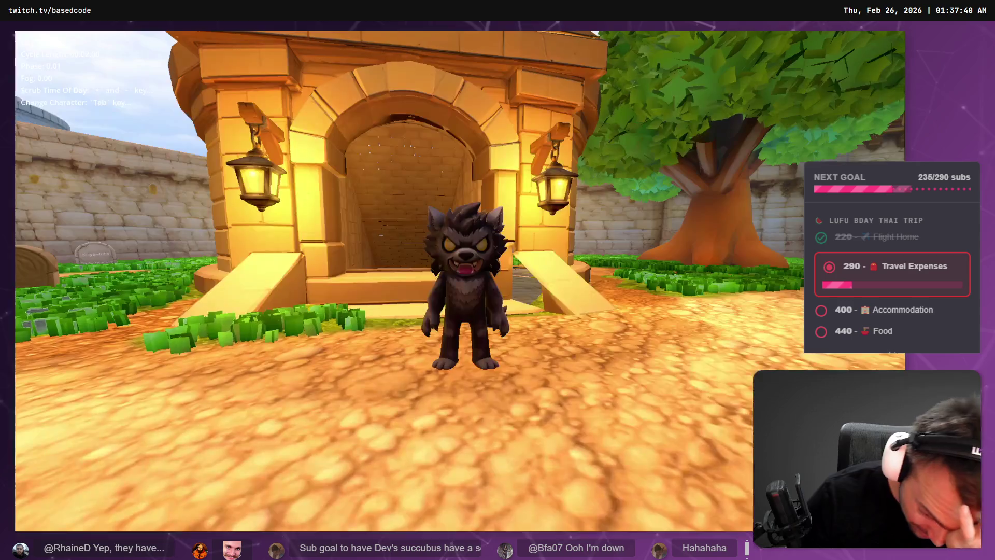
- Run the wolf through the crypt archway and statue room, switch characters, then stop with F8
key(d)
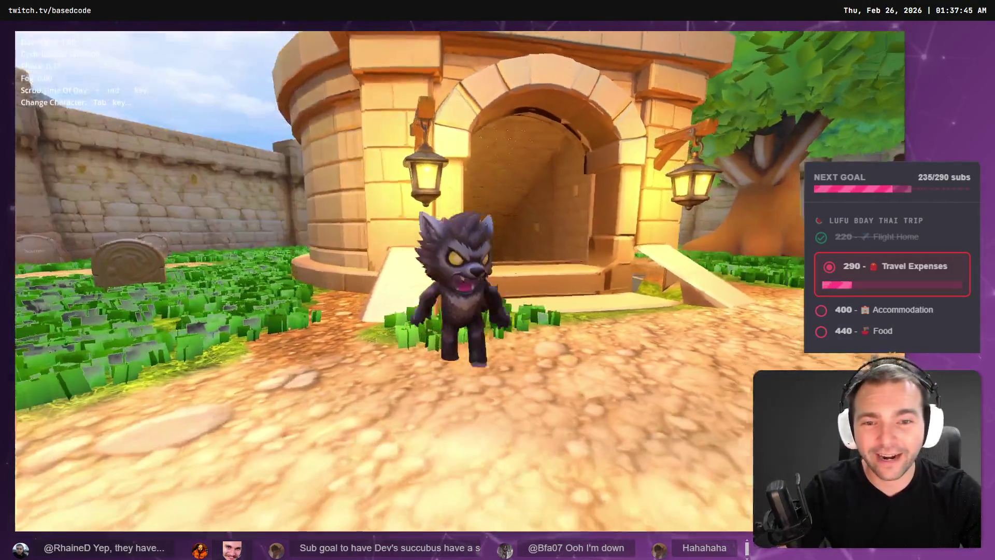
key(w)
key(w)
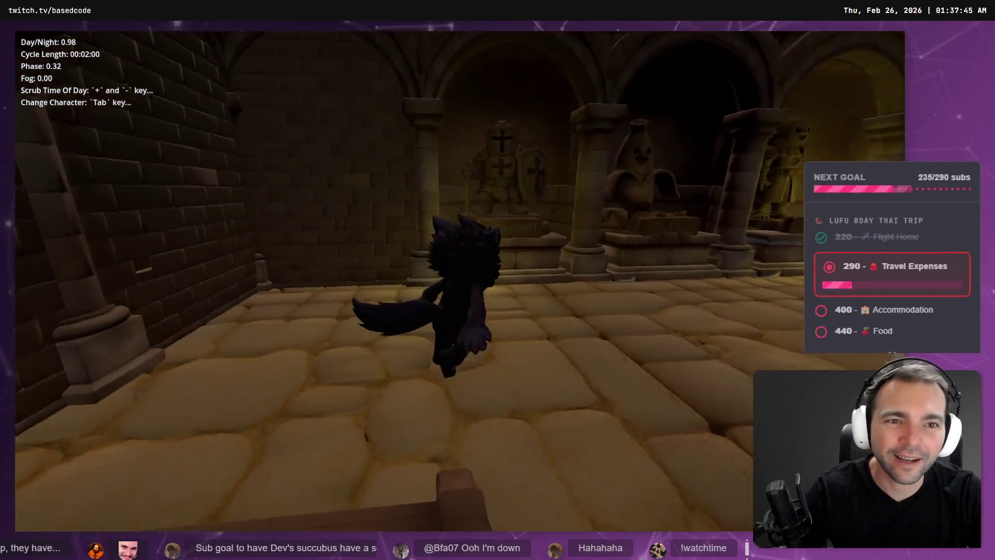
key(s)
key(w)
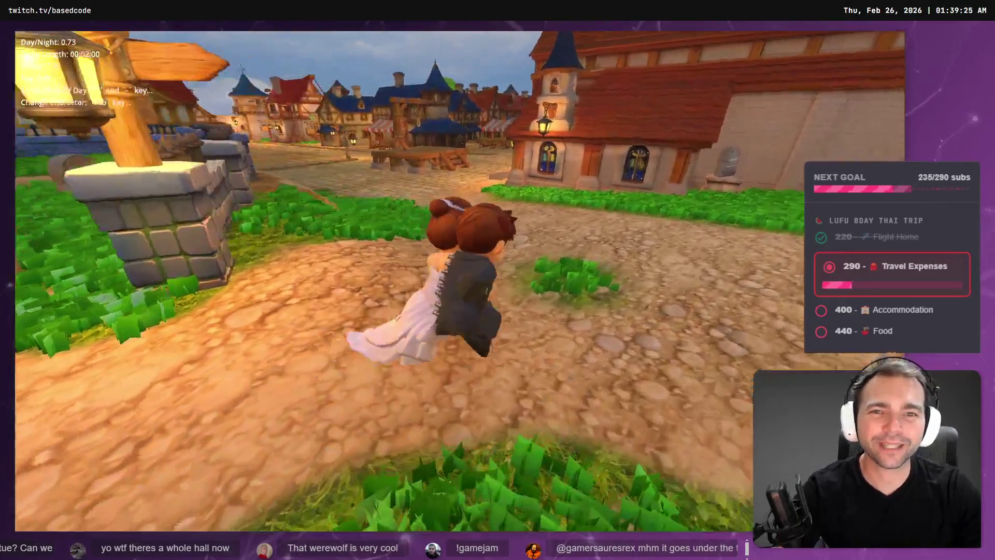
key(Tab)
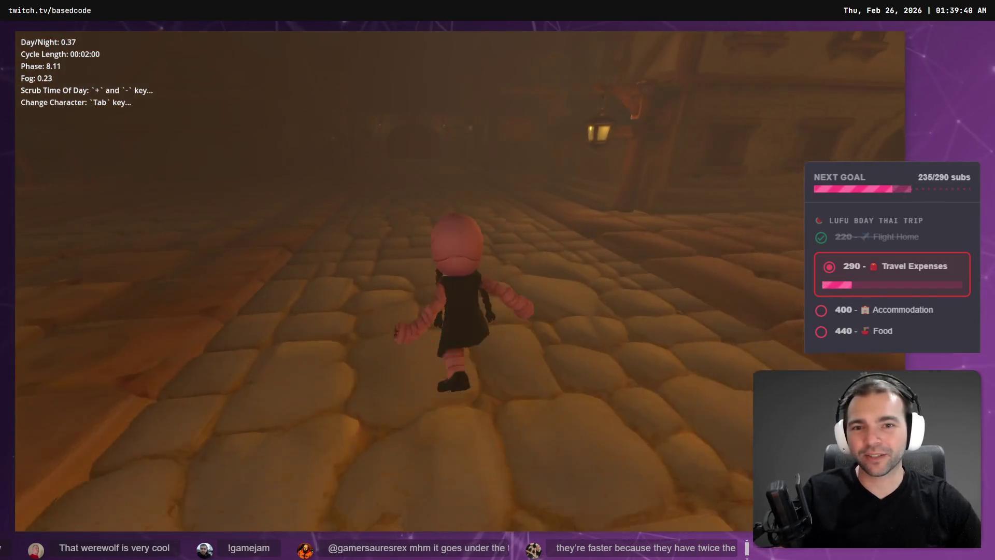
key(F8)
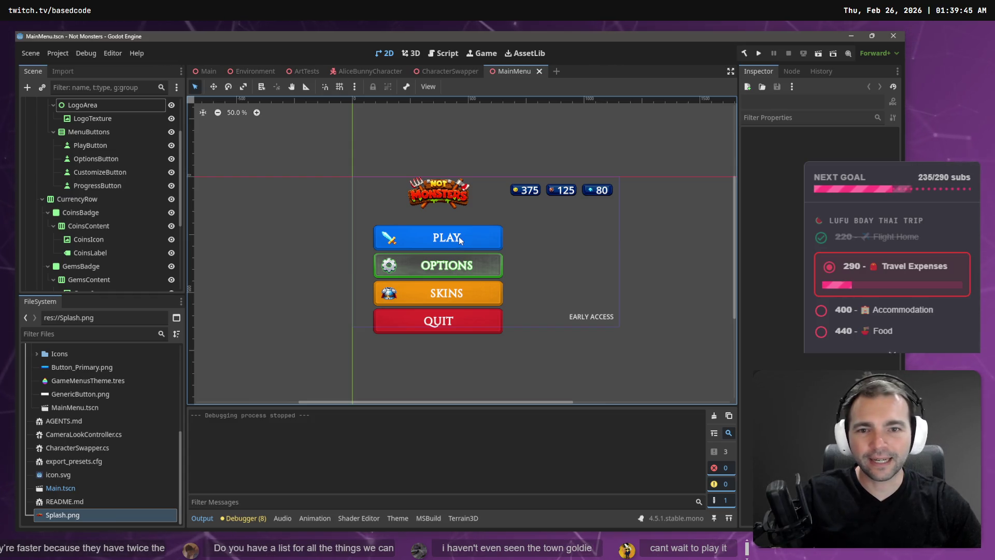
- Select the PLAY button in the MainMenu canvas and scroll its Inspector toward Theme
key(alt+Tab)
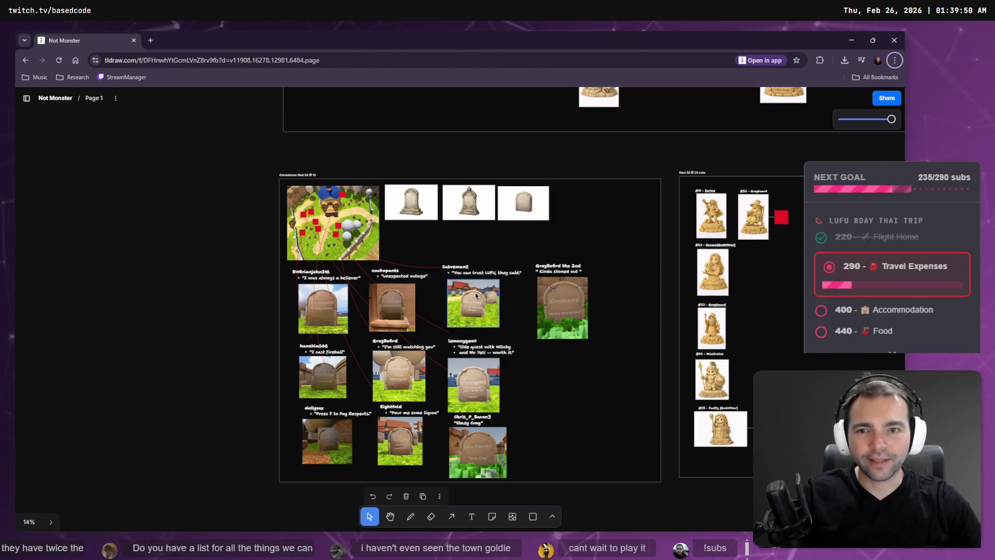
key(alt+Tab)
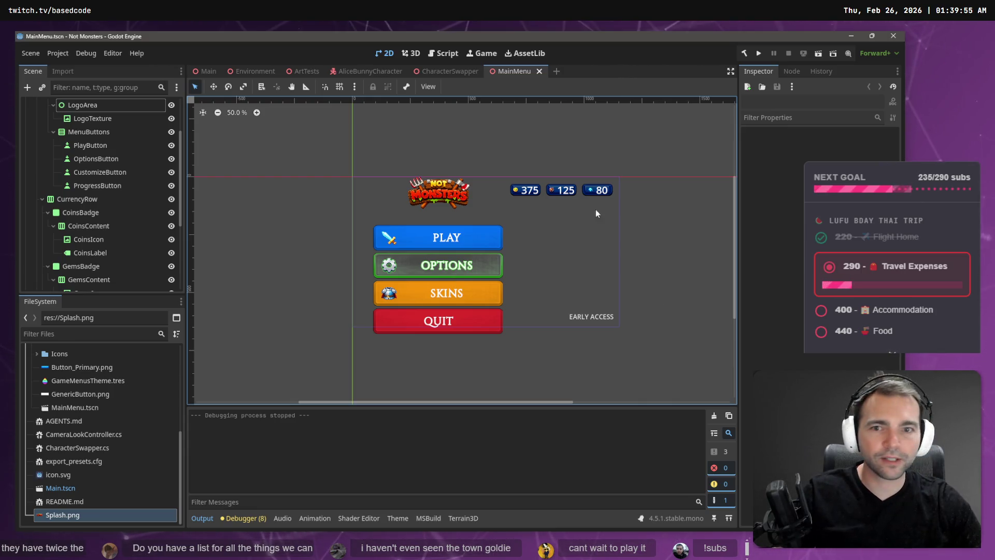
click(446, 239)
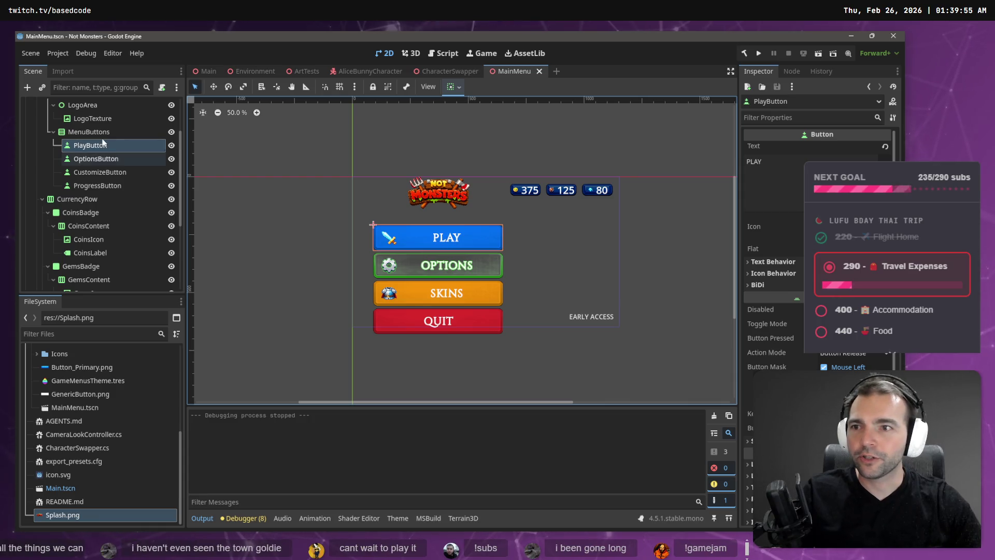
scroll(812, 358, down, 5)
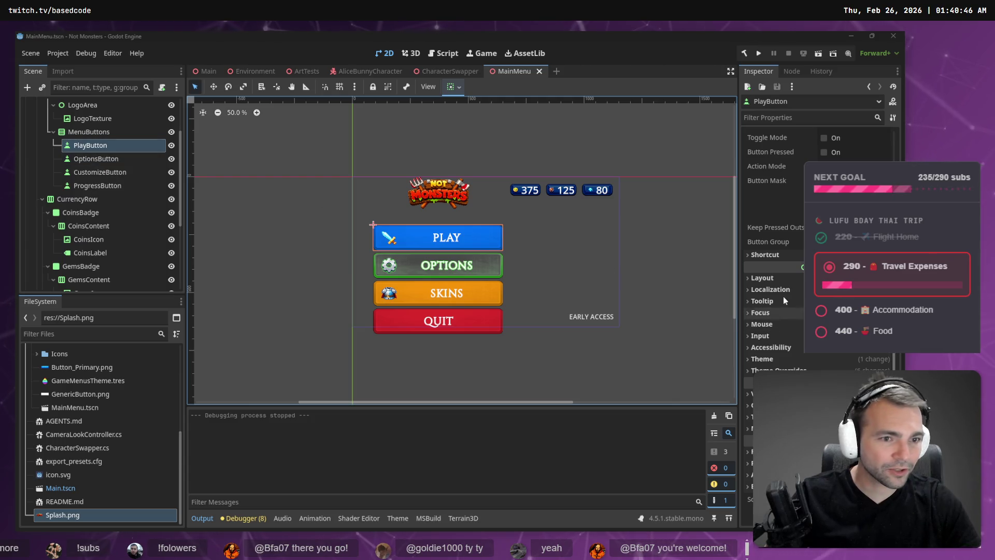
- Open GameMenusTheme.tres in the theme editor and try its Button preview sample
click(103, 381)
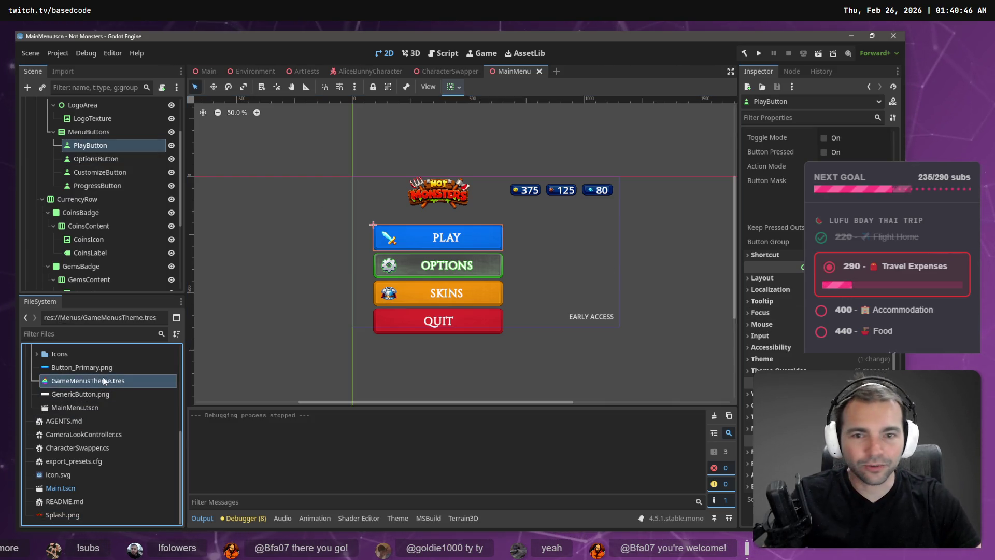
double_click(100, 383)
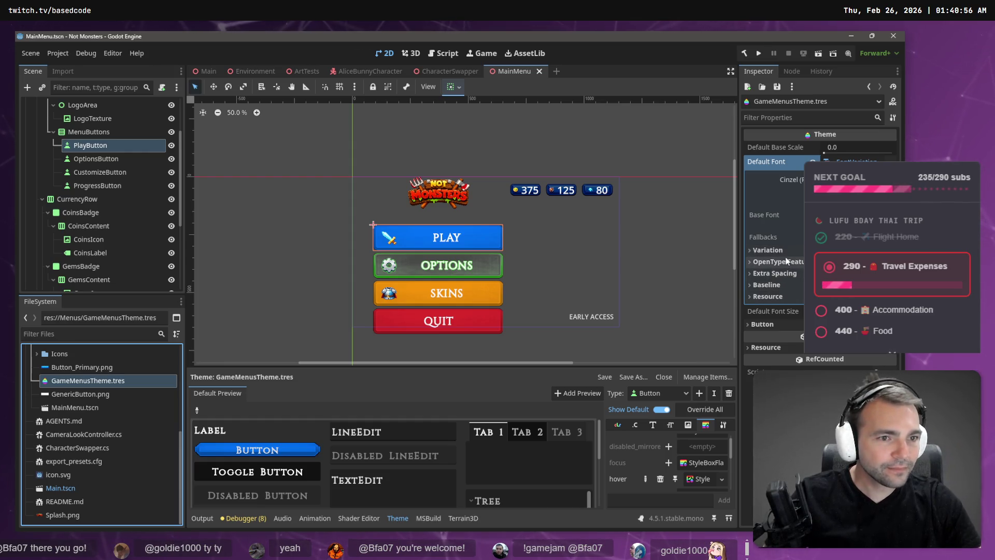
click(786, 250)
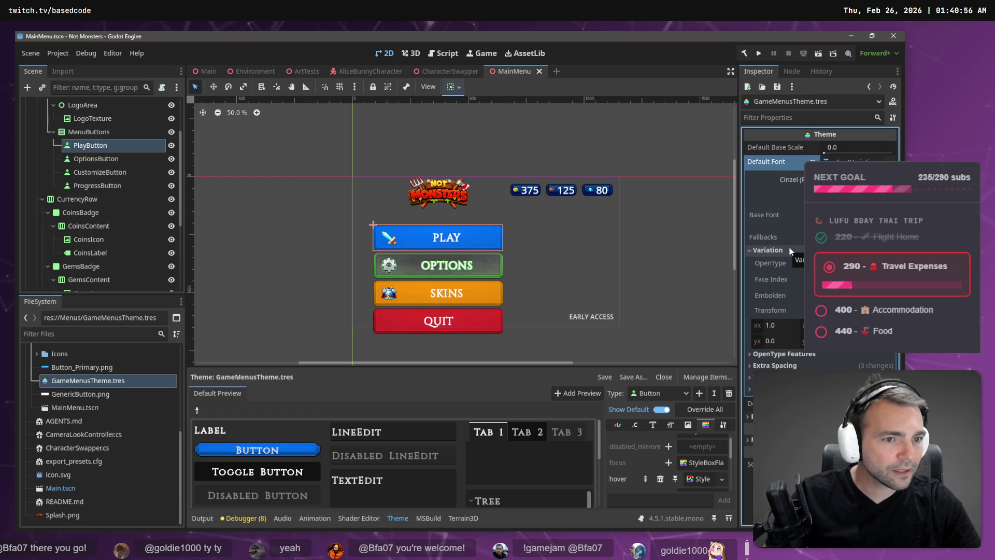
click(789, 248)
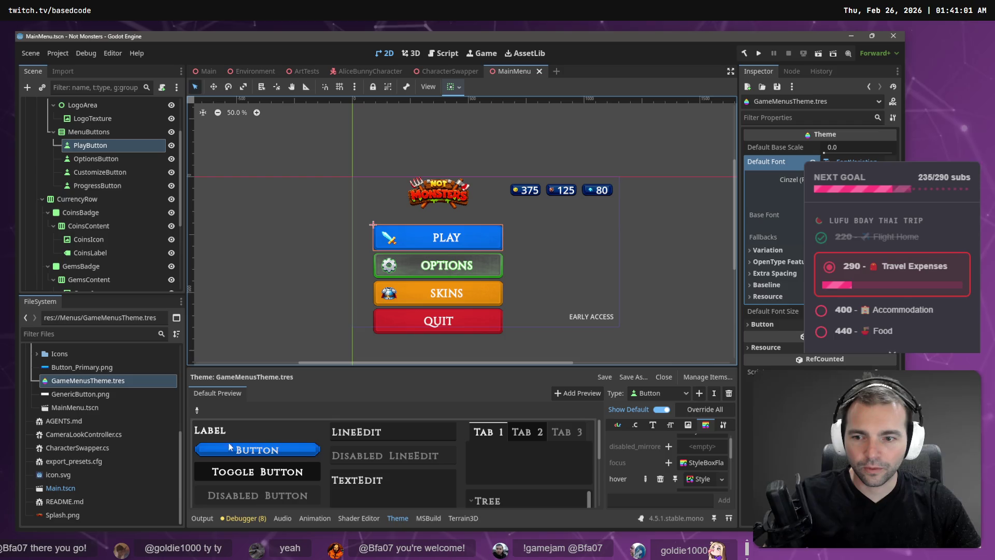
click(313, 455)
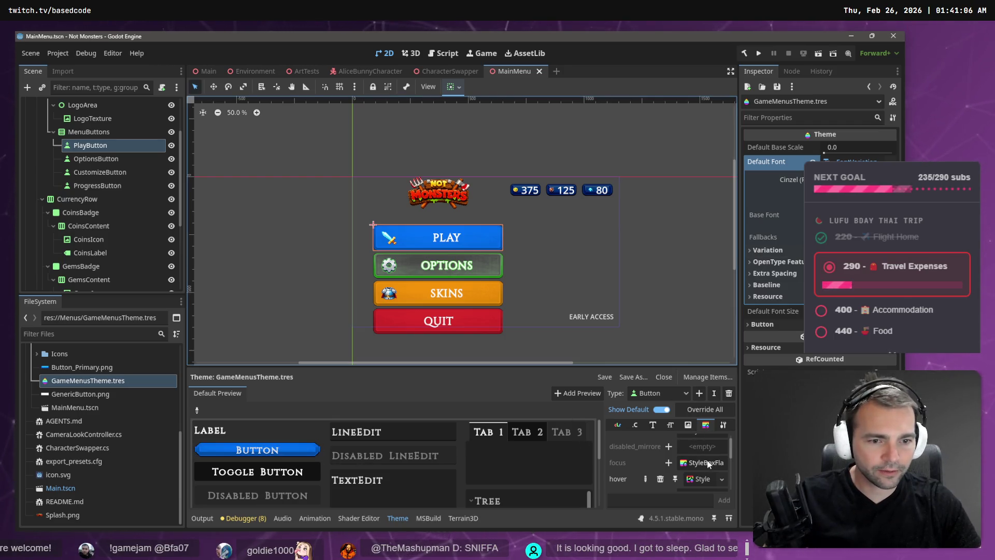
scroll(708, 463, up, 1)
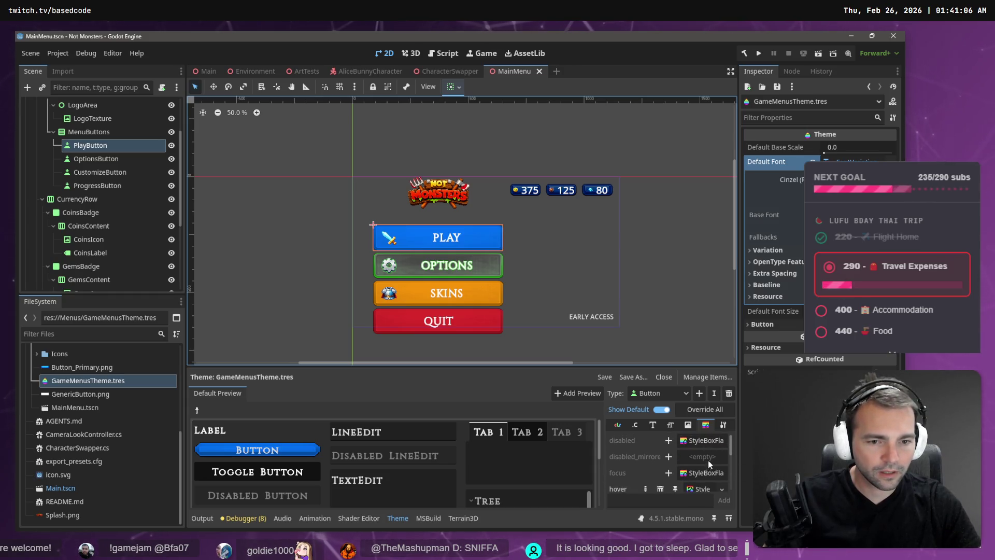
scroll(702, 461, down, 5)
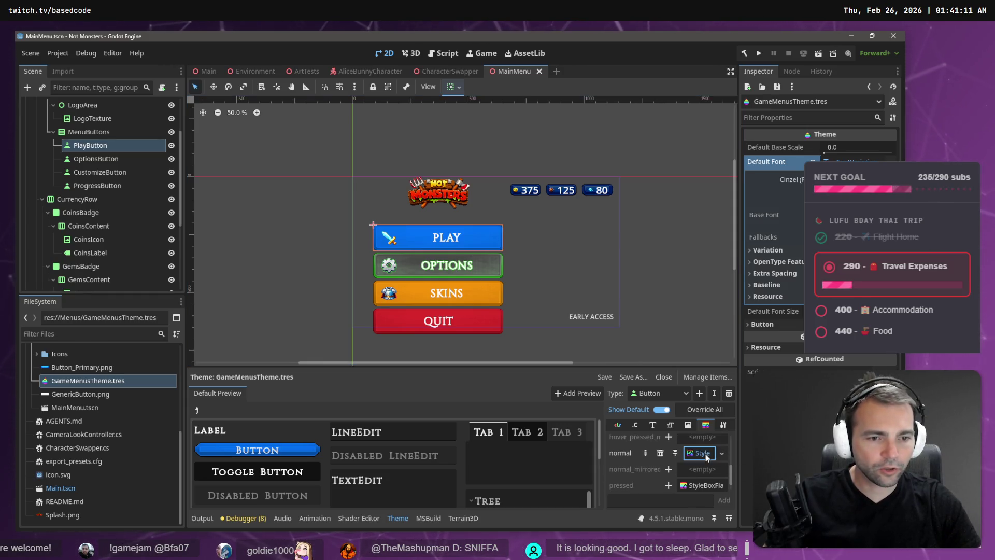
- Inspect the normal button style texture, enlarge the preview, and review the button font settings
click(704, 453)
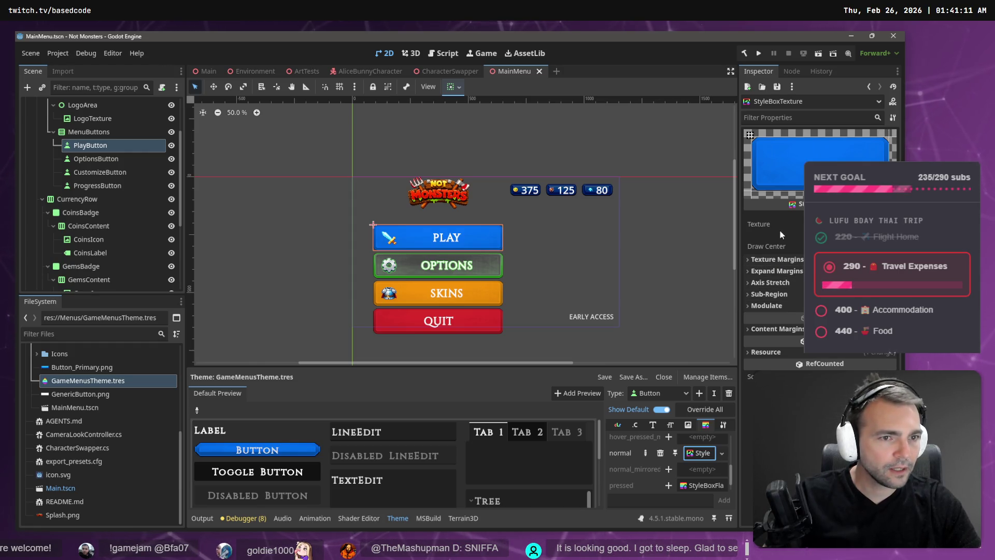
scroll(690, 463, up, 5)
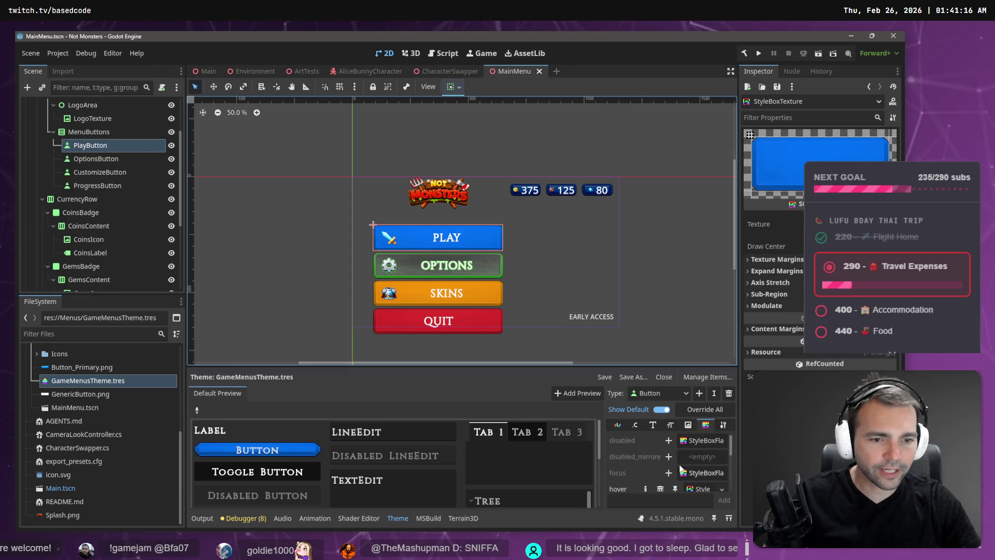
mouse_move(627, 369)
mouse_down()
mouse_move(634, 229)
mouse_move(634, 238)
mouse_up()
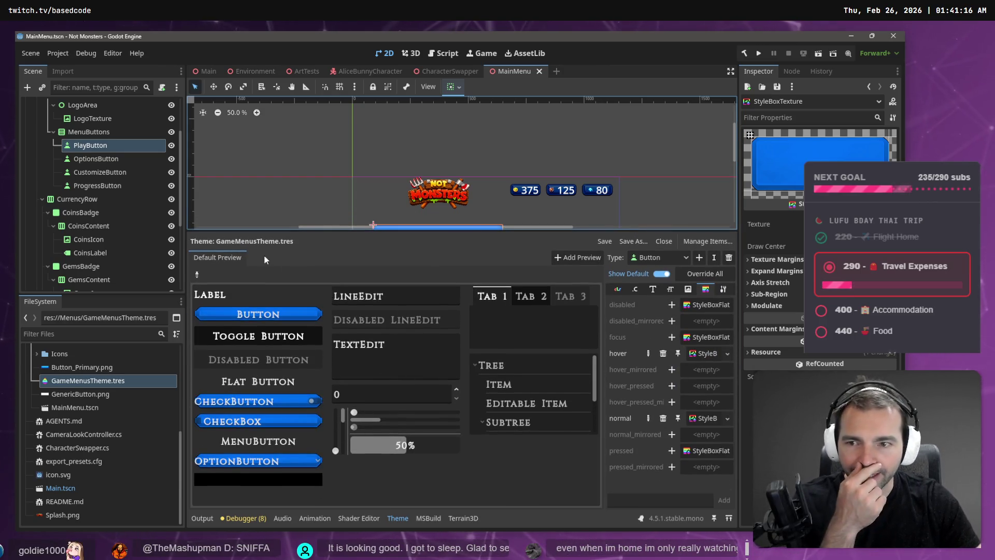
click(642, 289)
click(653, 289)
click(713, 305)
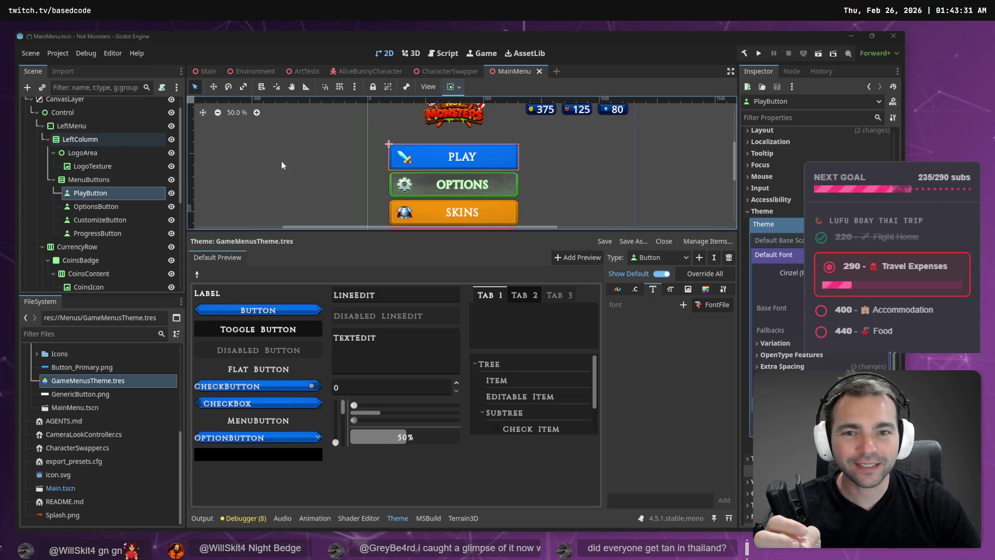
- Select all four main menu buttons together in the scene tree
click(439, 188)
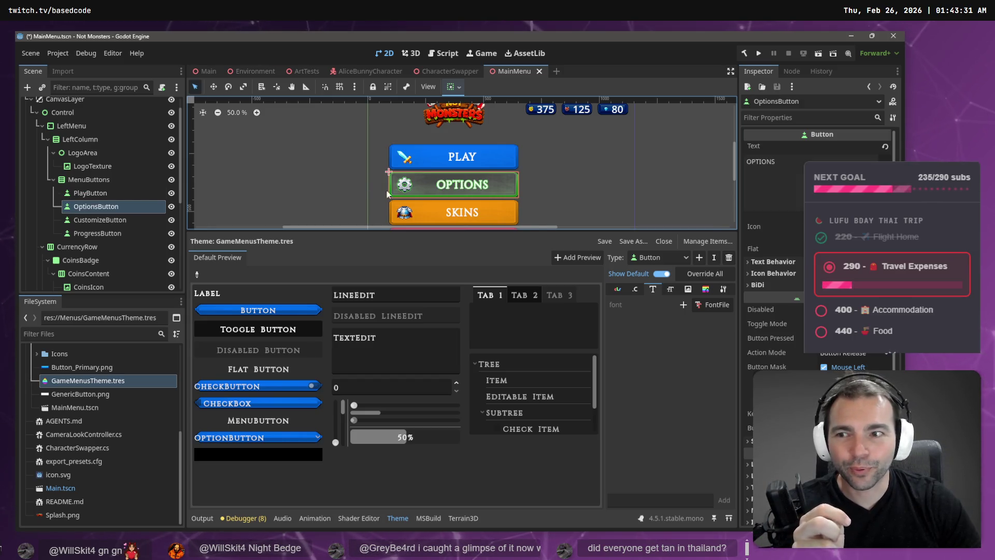
click(95, 194)
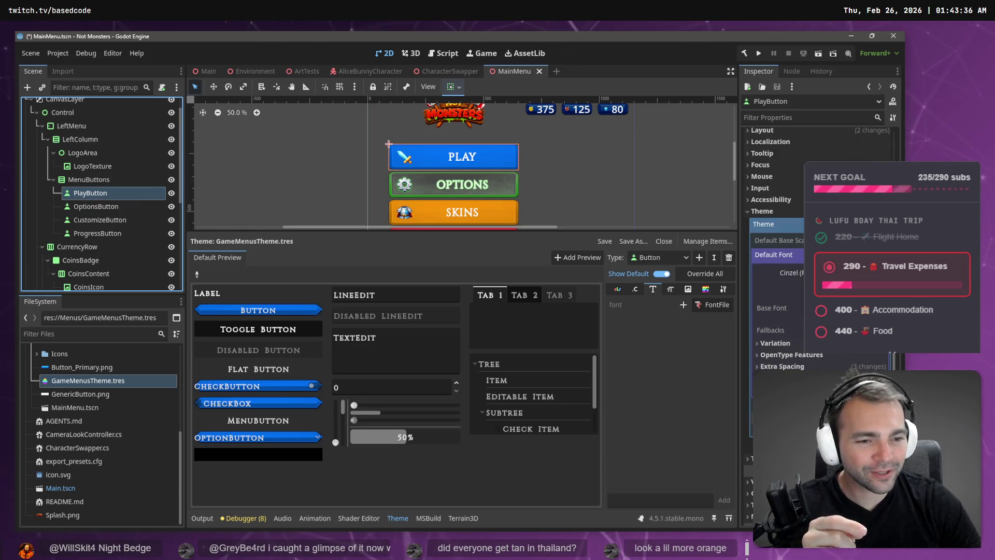
scroll(768, 368, down, 3)
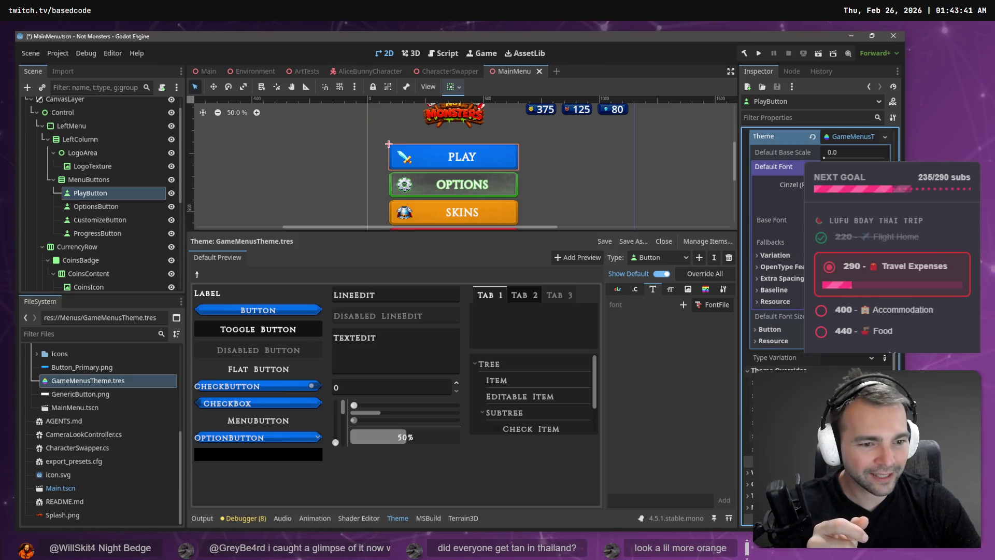
scroll(777, 311, down, 2)
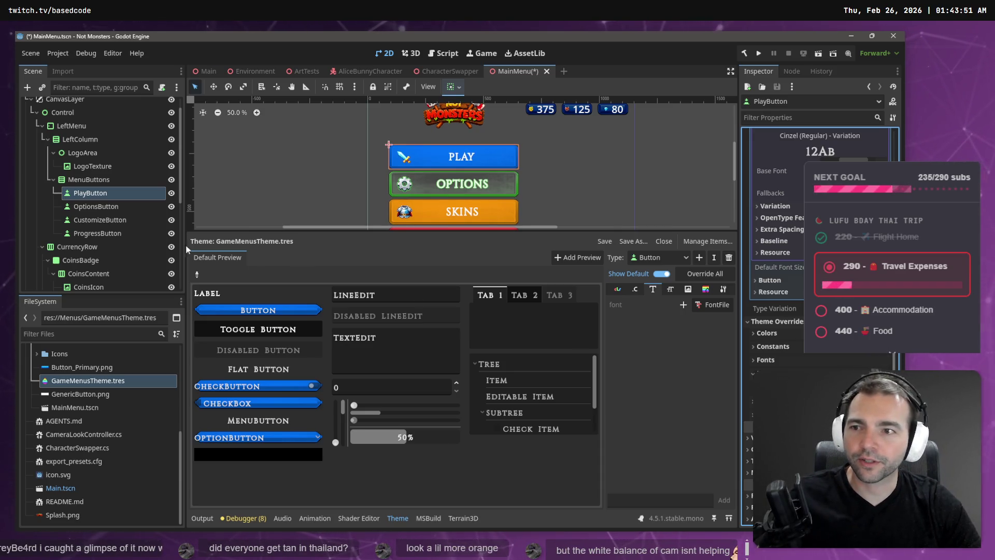
shift+click(98, 234)
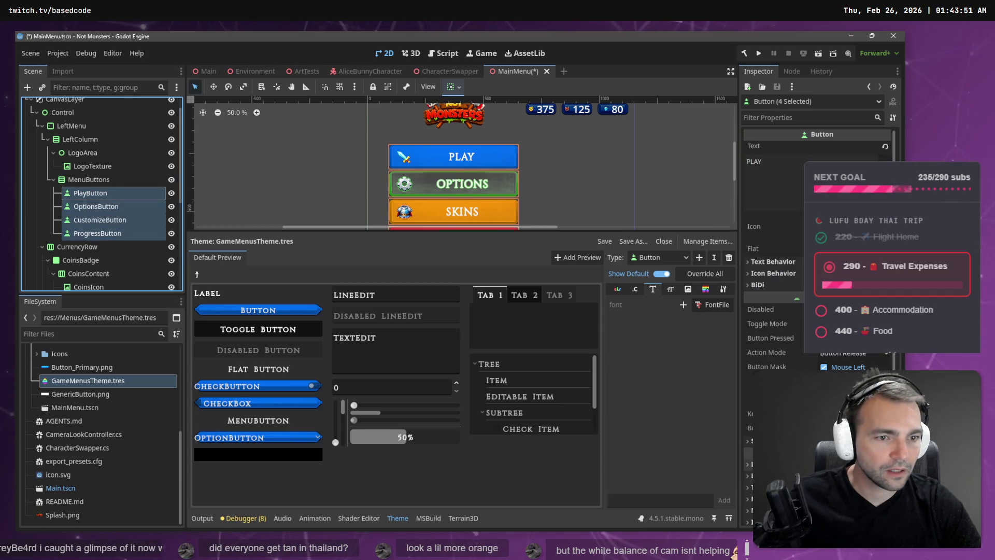
double_click(91, 192)
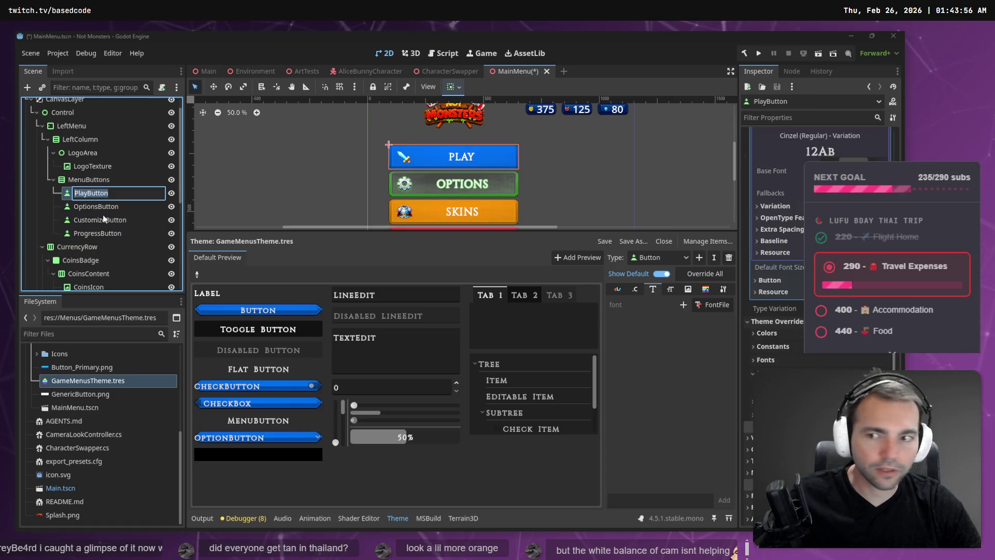
key(Return)
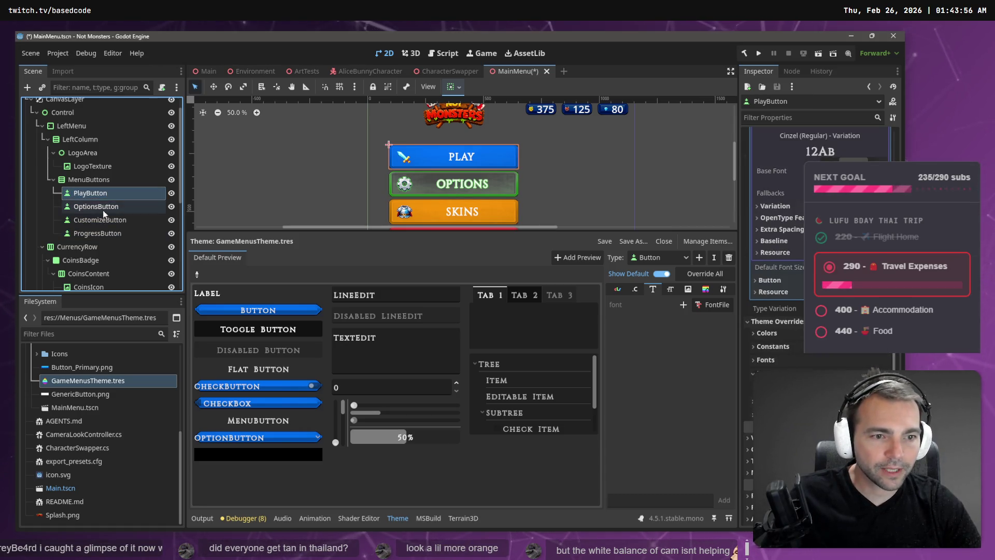
shift+click(99, 235)
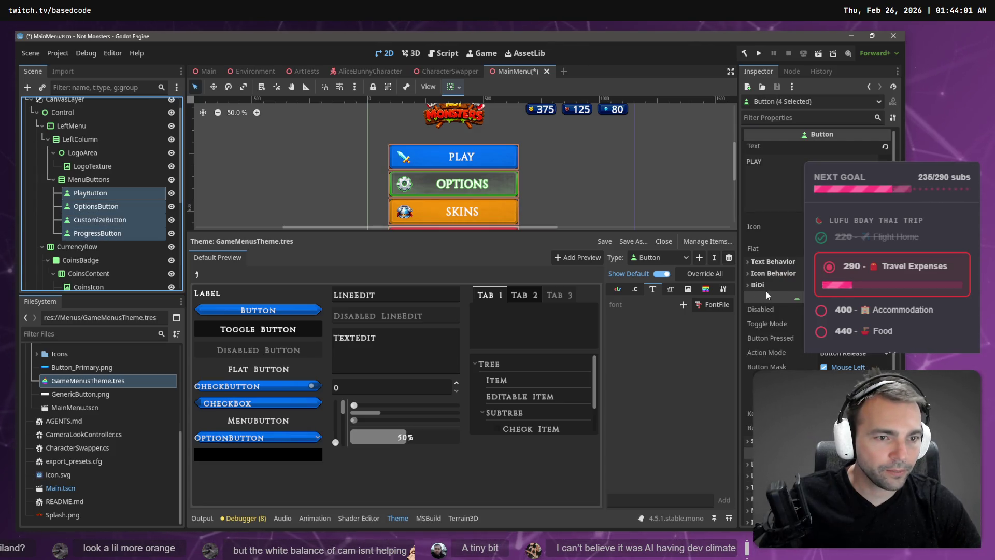
- Lower the four buttons' Theme Overrides font size from 42 to 31
scroll(781, 330, down, 5)
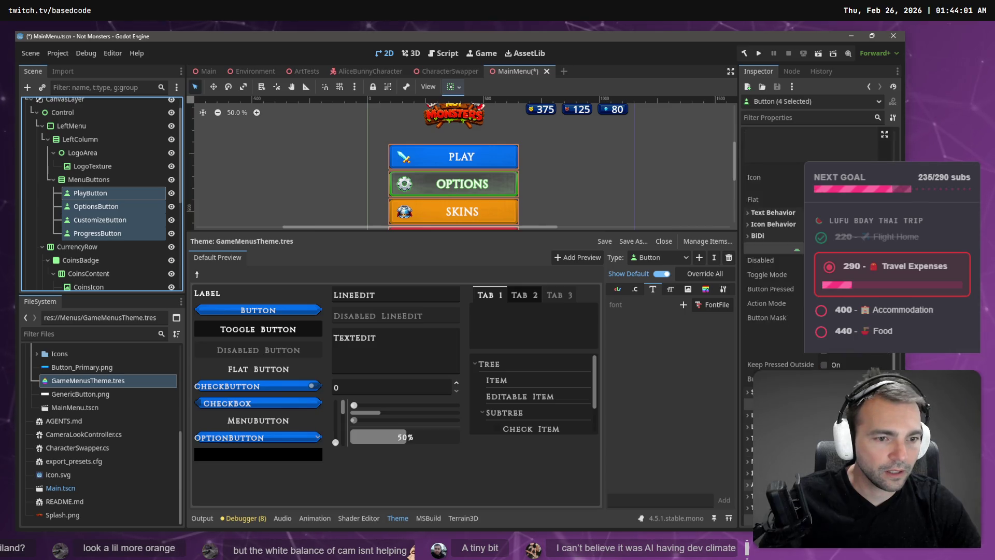
click(767, 409)
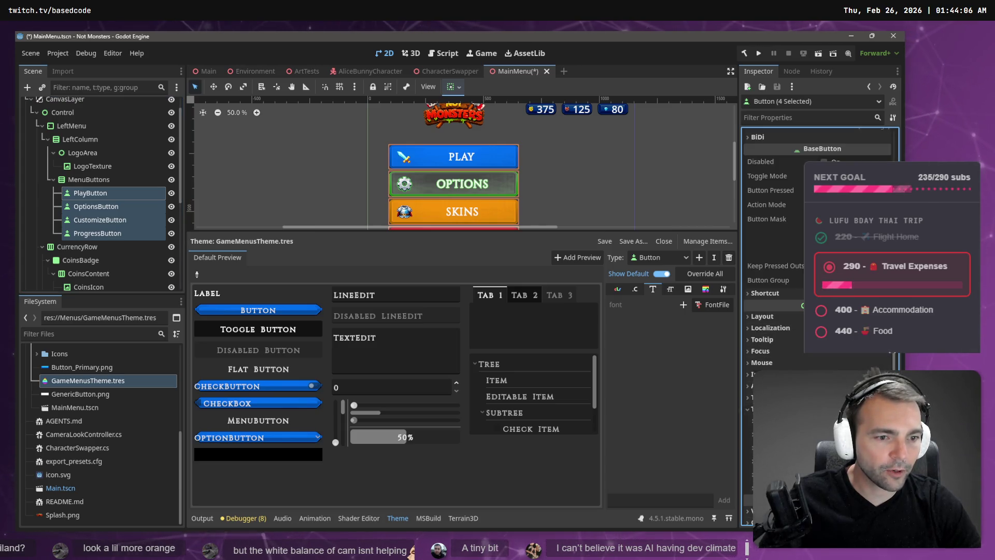
scroll(787, 362, down, 4)
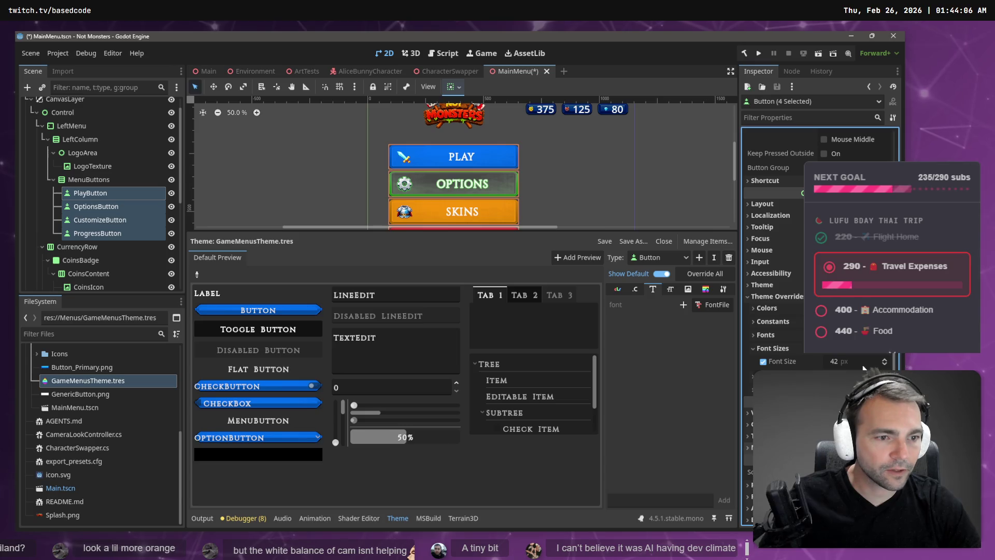
click(884, 365)
click(884, 365)
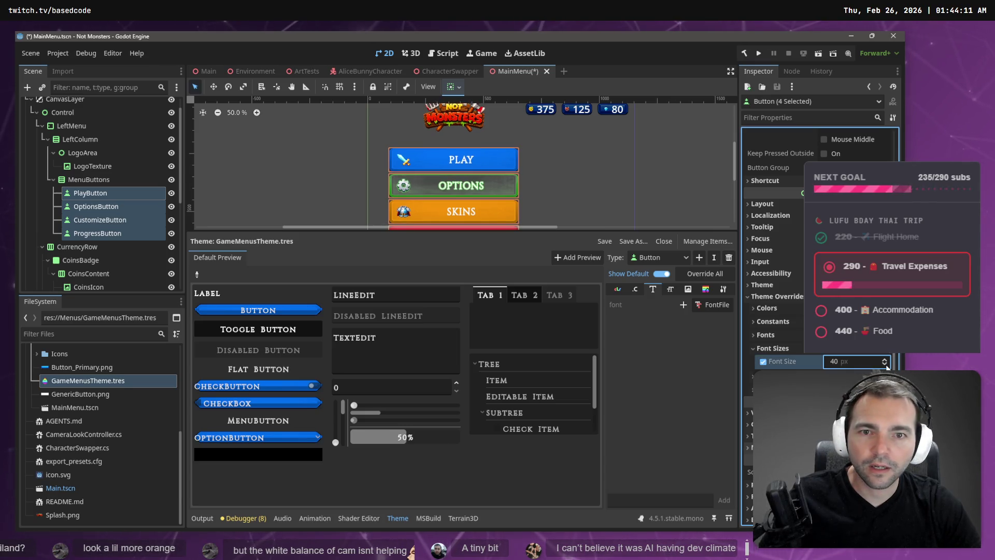
click(885, 365)
click(884, 365)
click(885, 363)
click(885, 364)
click(885, 364)
click(884, 364)
click(885, 364)
click(885, 364)
click(885, 364)
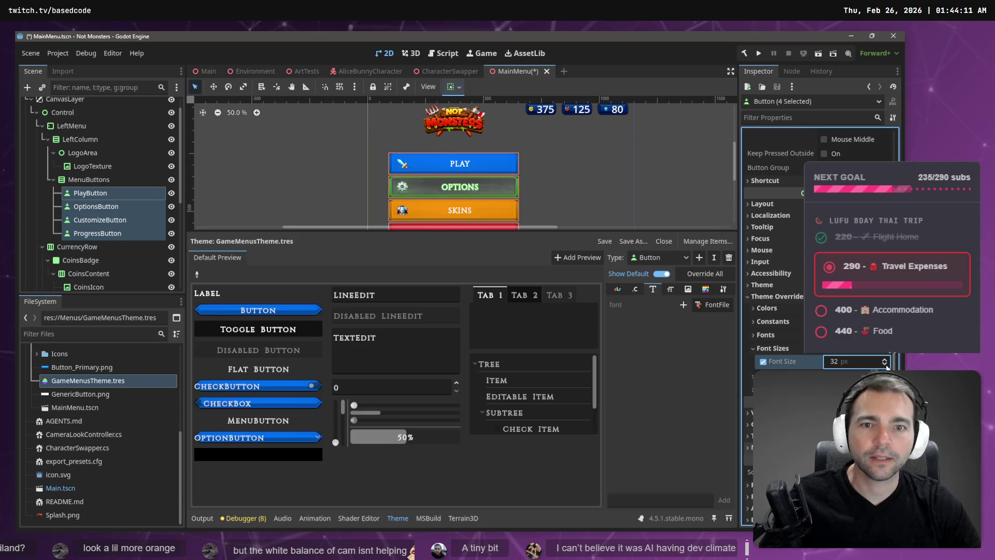
scroll(527, 218, down, 3)
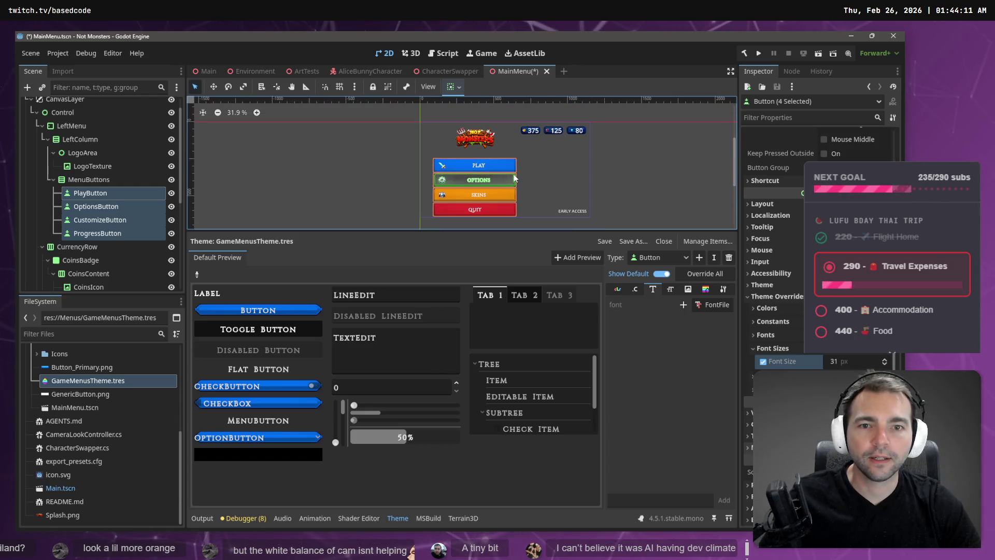
- Save and run the game to check the 31 px menu labels, then close it
key(F5)
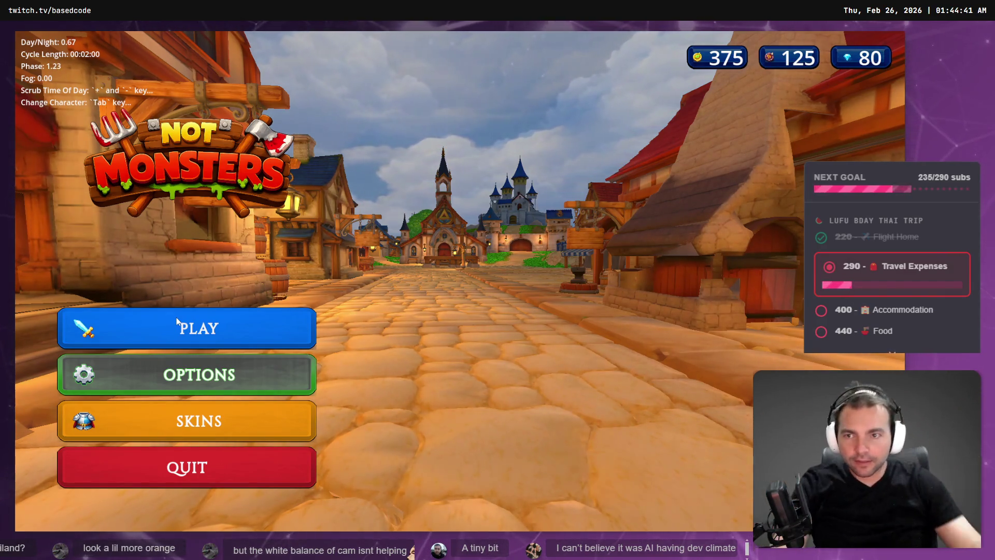
key(alt+F4)
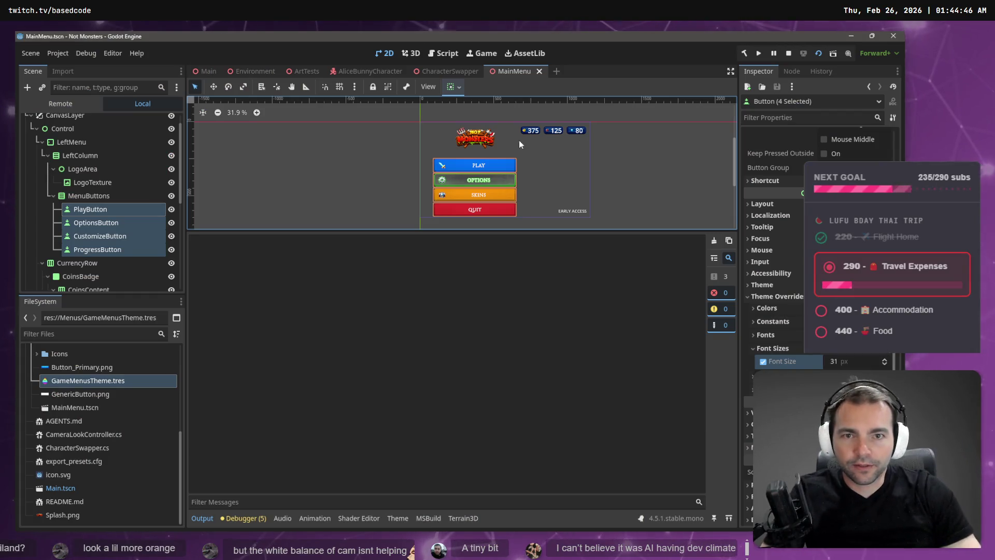
- Change LogoTexture's Expand Mode twice, then save and run the game with F5
click(459, 145)
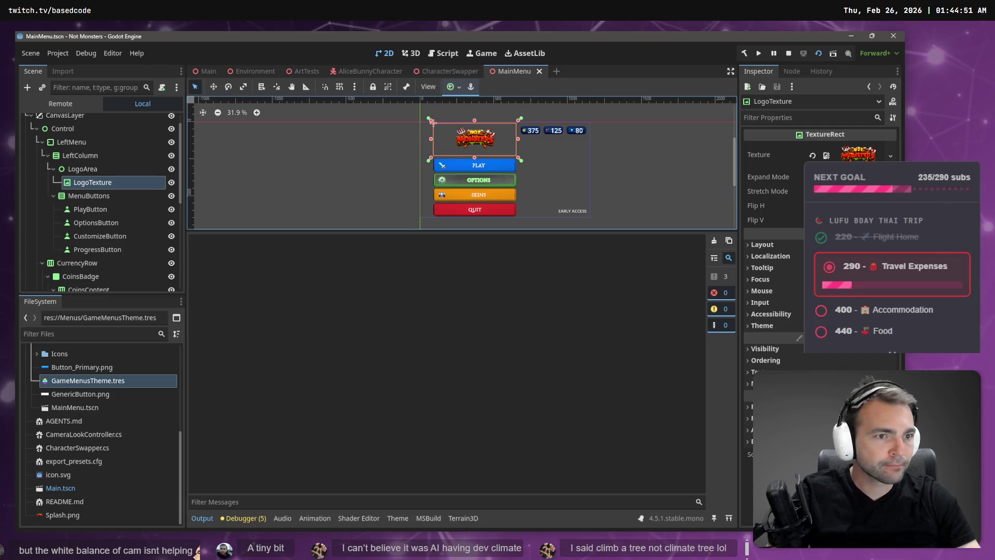
click(768, 177)
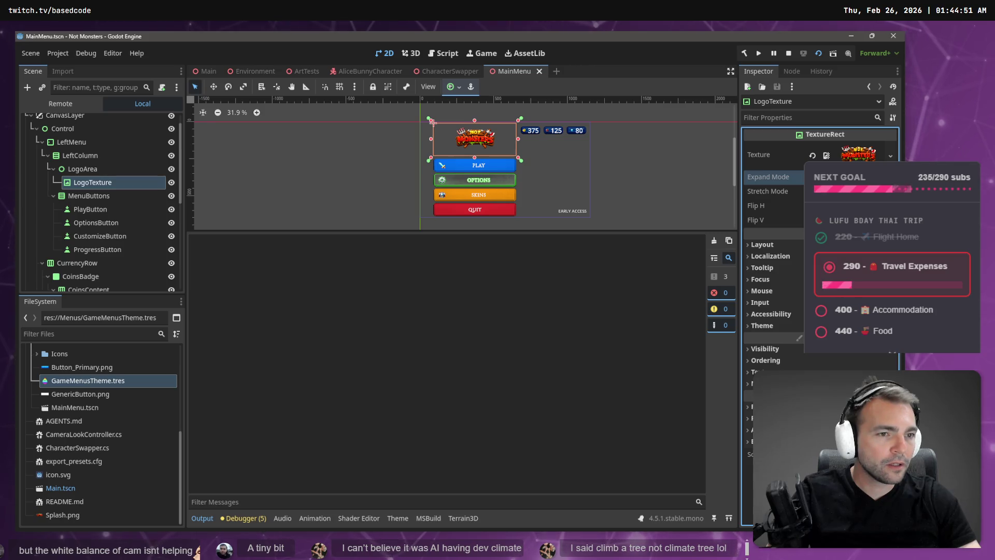
click(855, 177)
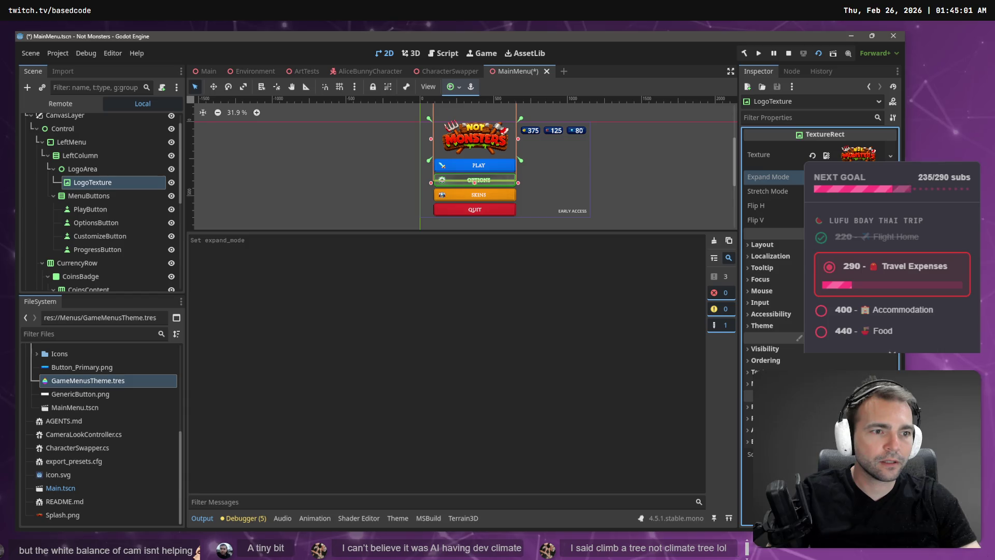
click(829, 228)
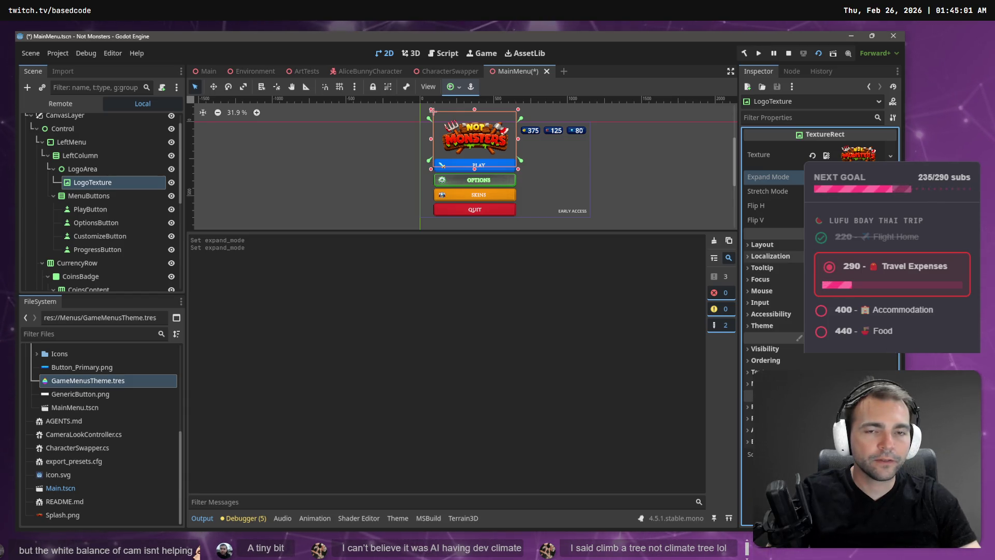
key(F5)
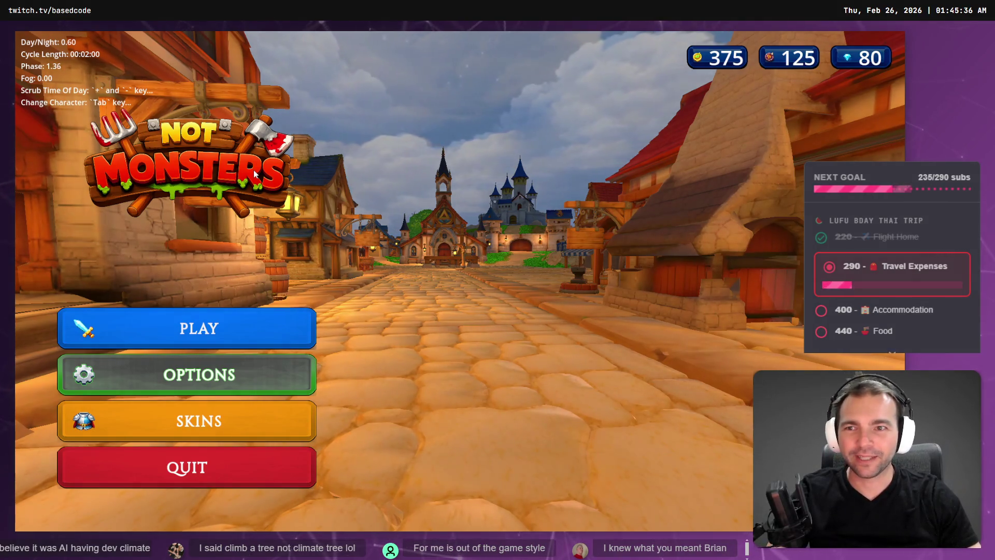
- Back in the editor, set LogoTexture's Expand Mode to the larger fit and relaunch with F5
key(alt+Tab)
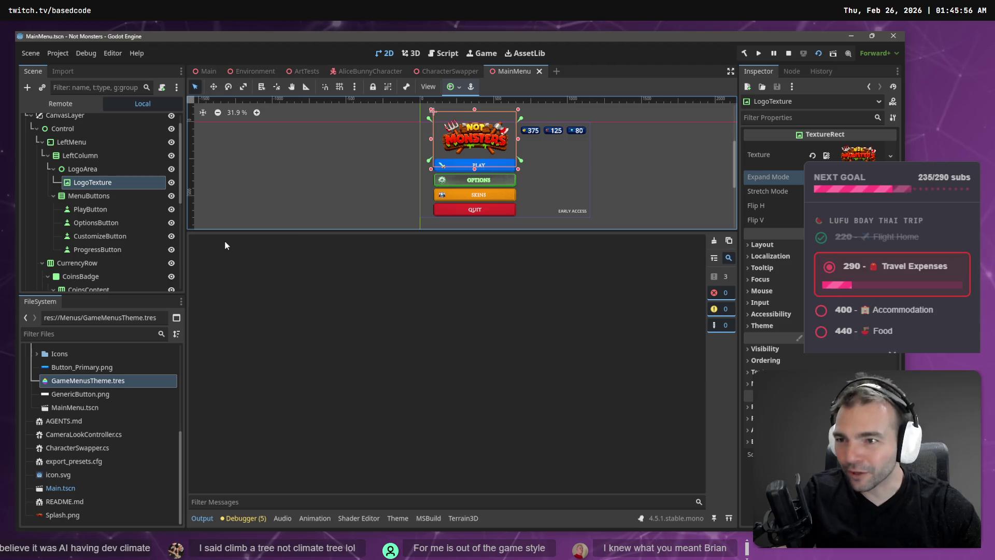
click(839, 177)
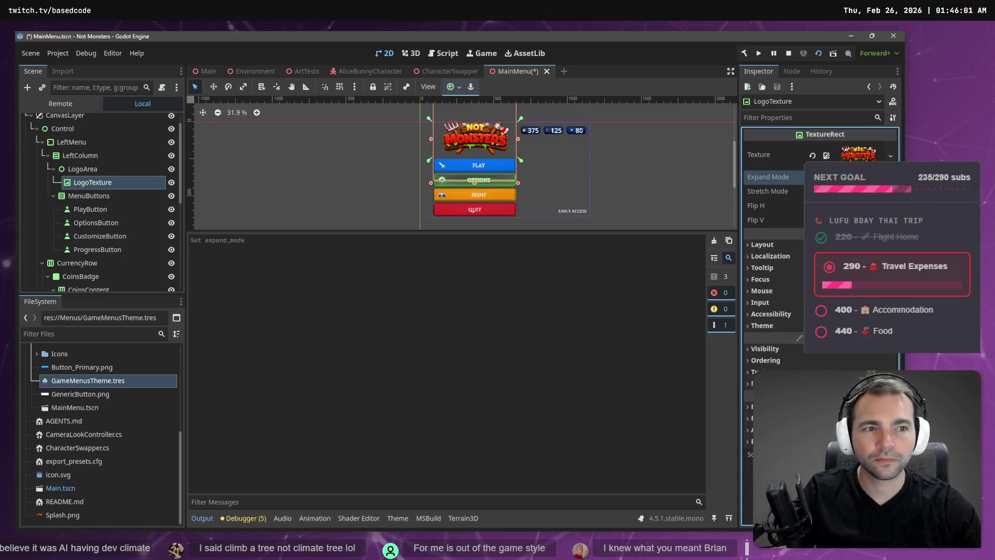
click(850, 207)
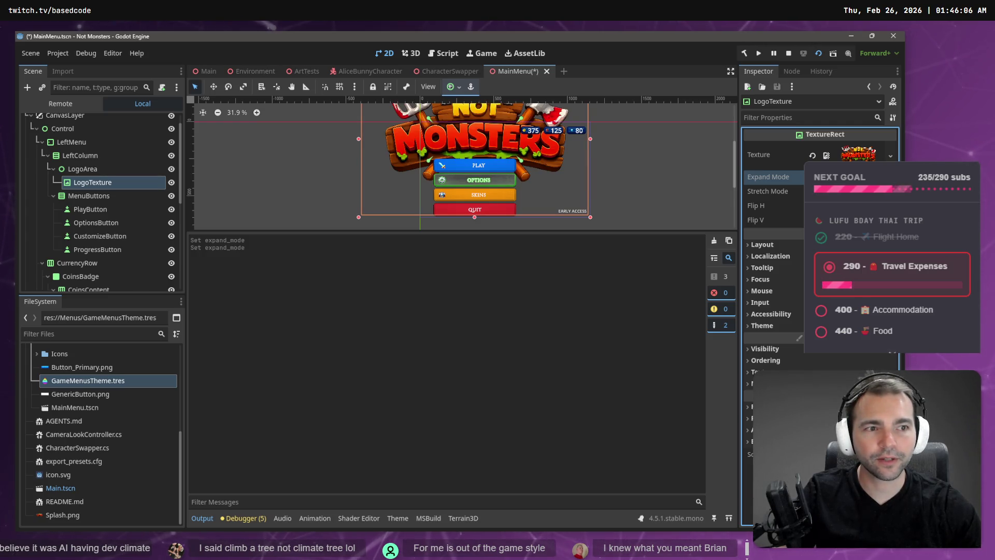
click(850, 192)
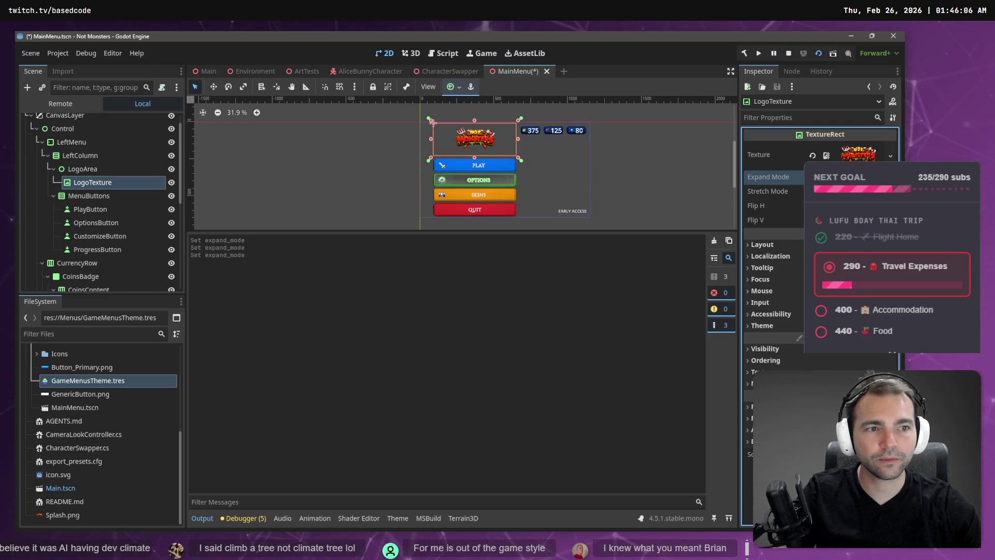
click(850, 207)
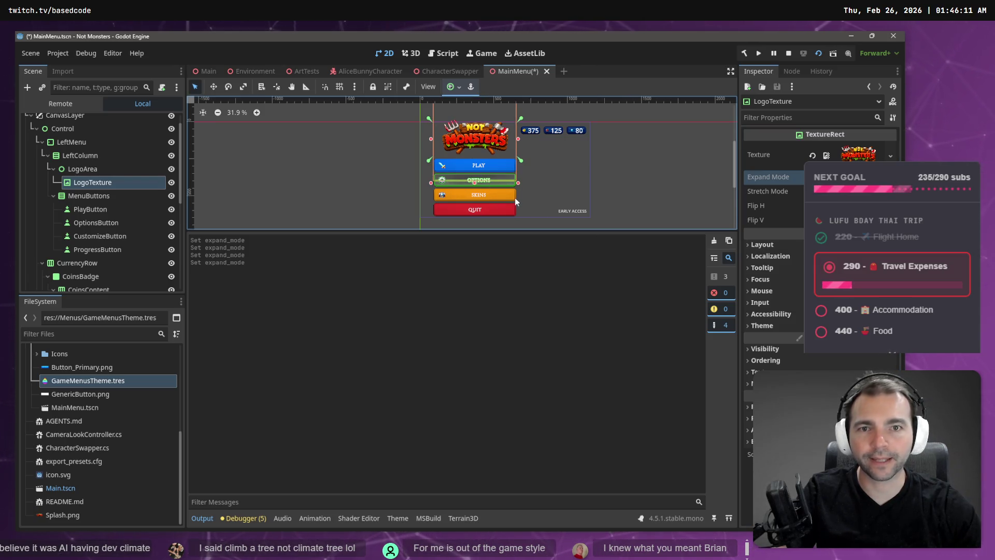
key(F5)
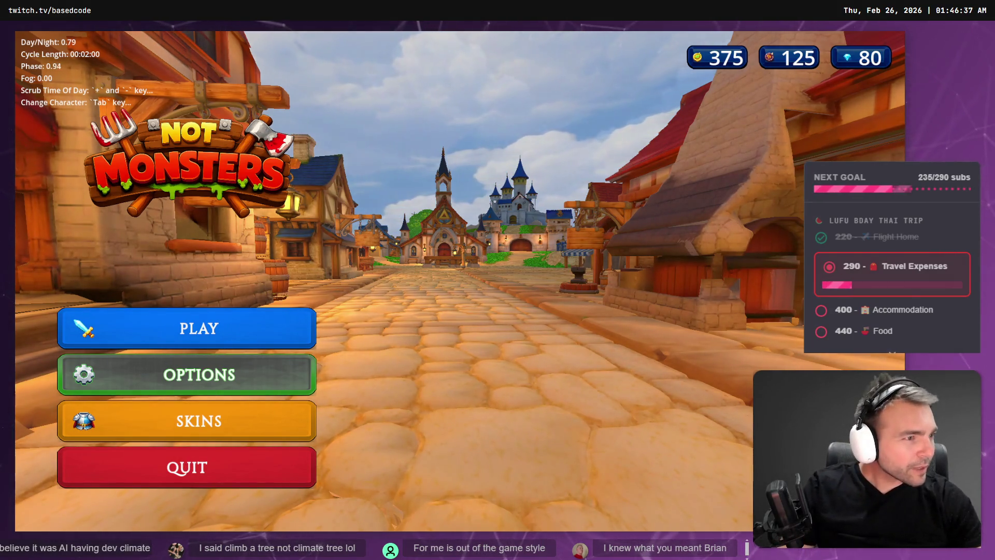
- Switch to the tldraw Not Monster board, browse the menu mockups, and settle on the gravestone frame
key(alt+Tab)
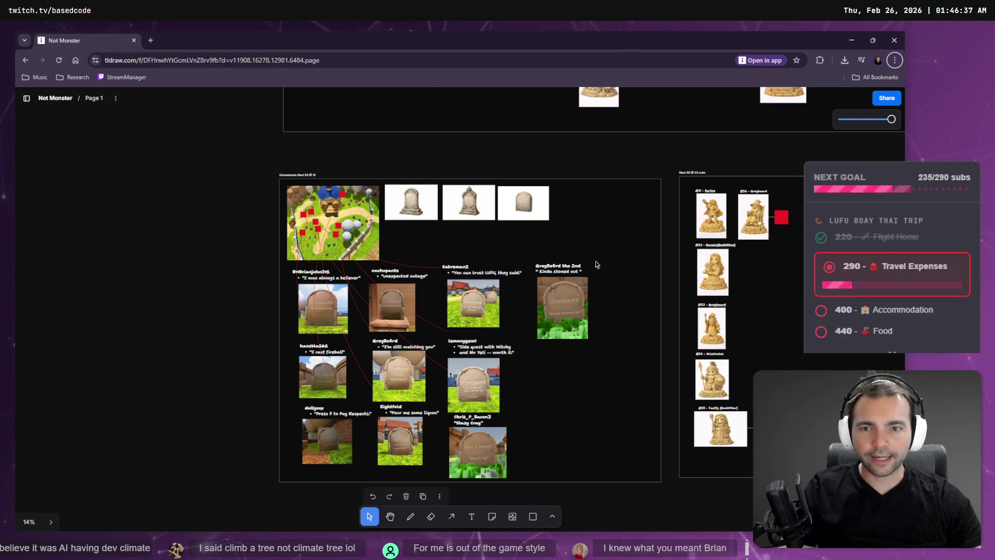
scroll(597, 265, down, 6)
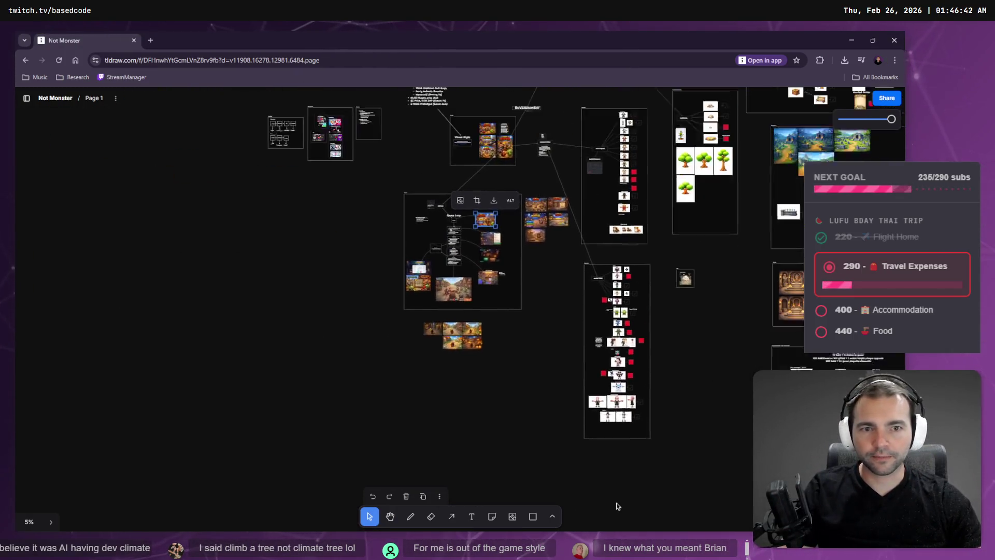
scroll(617, 506, up, 10)
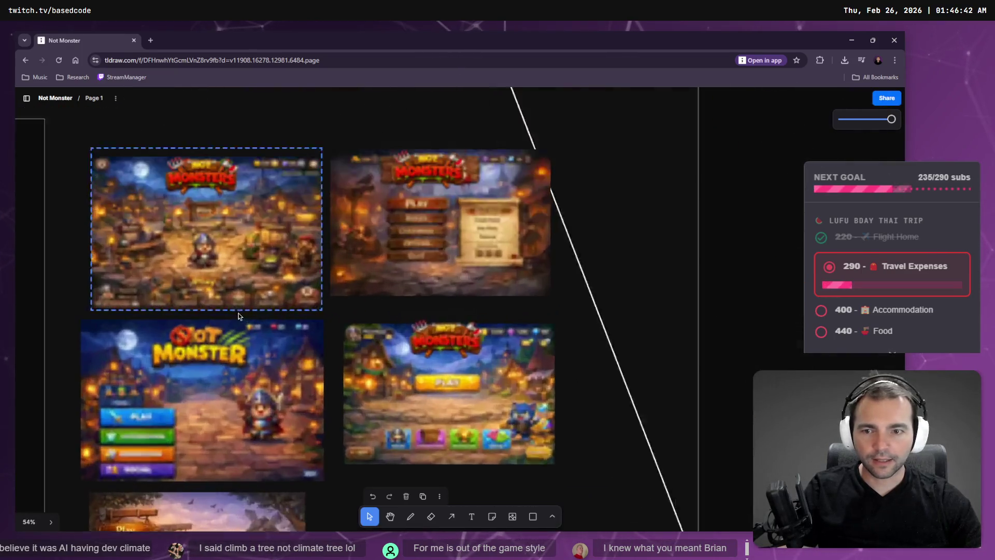
scroll(238, 315, up, 5)
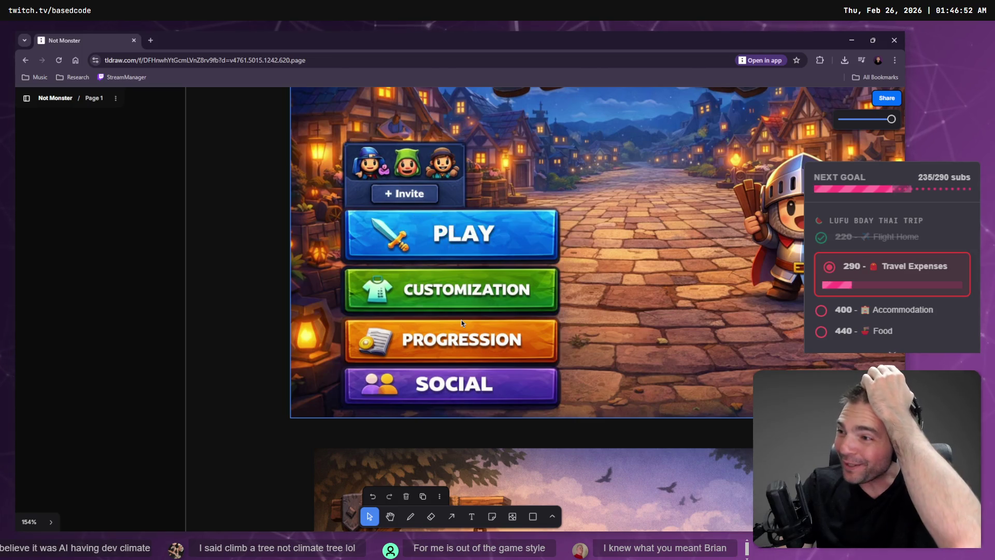
key(Escape)
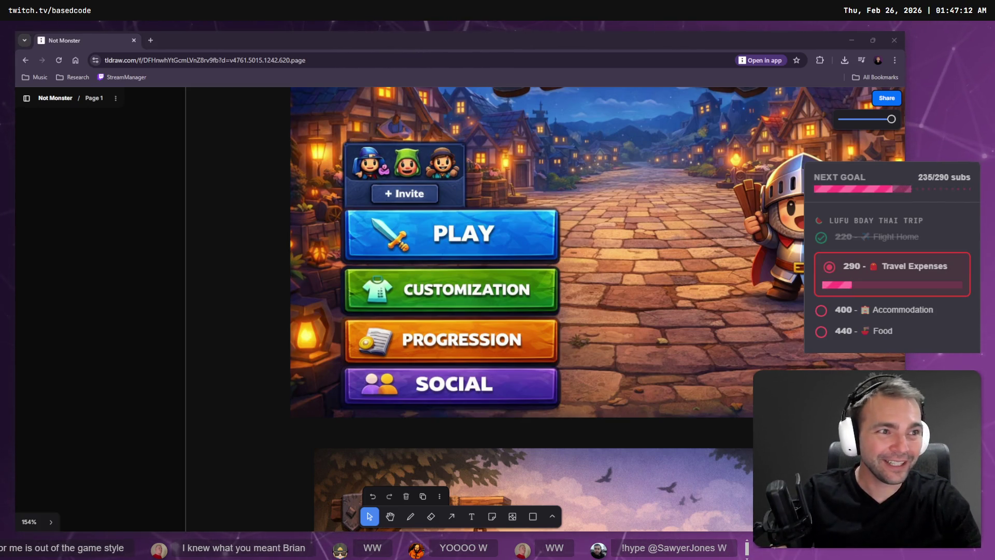
scroll(627, 285, down, 5)
scroll(608, 307, down, 15)
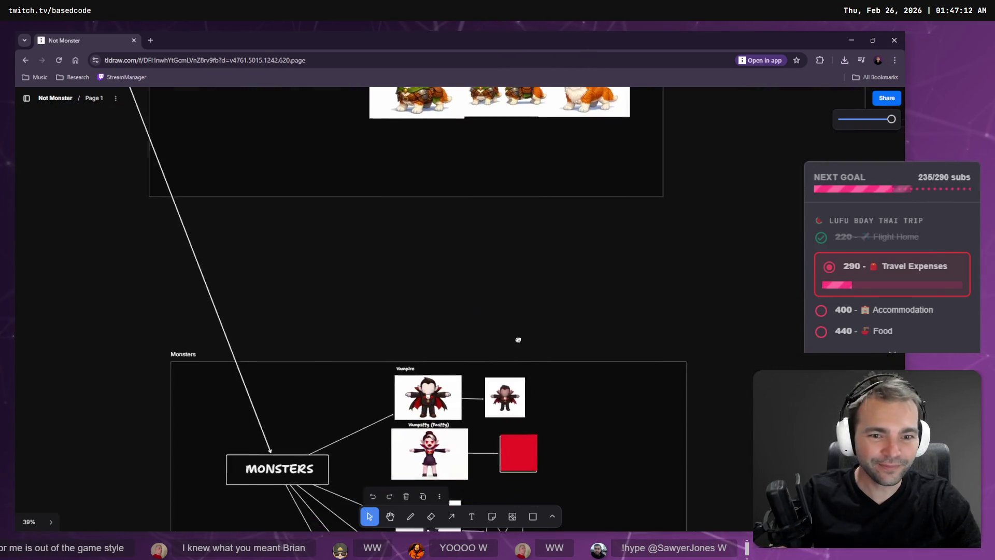
scroll(632, 328, down, 10)
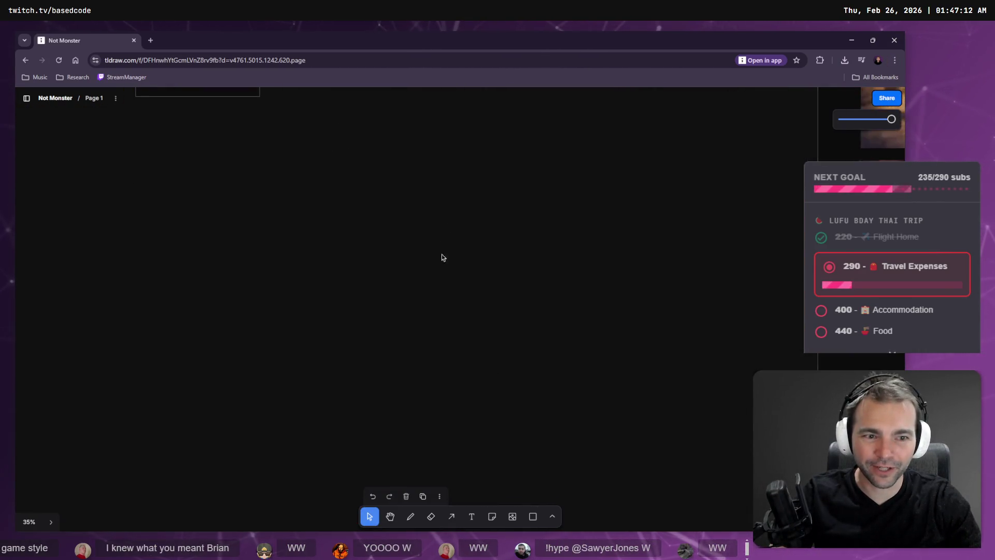
scroll(560, 256, up, 6)
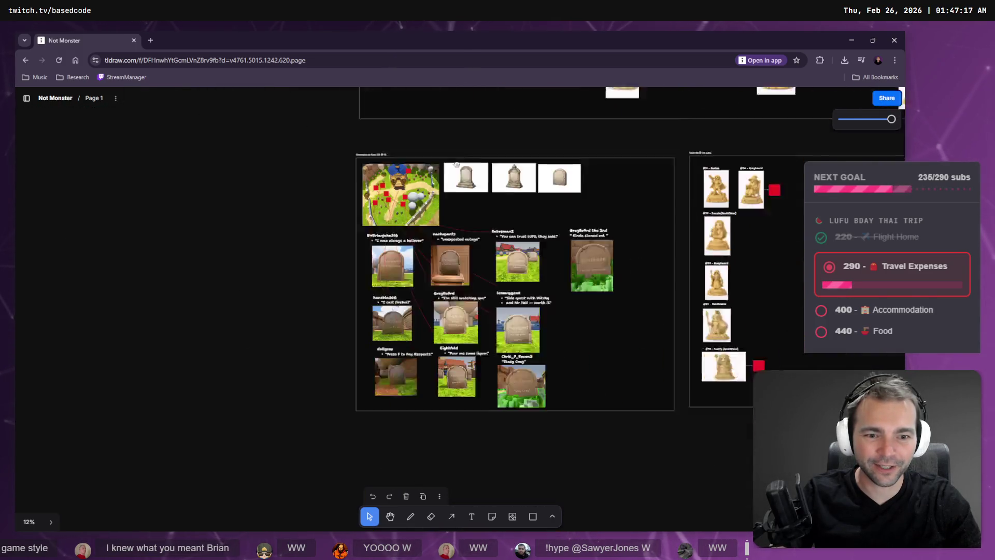
- Duplicate the gravestone name label below the image and replace its name with a new subscriber's name
scroll(515, 233, up, 2)
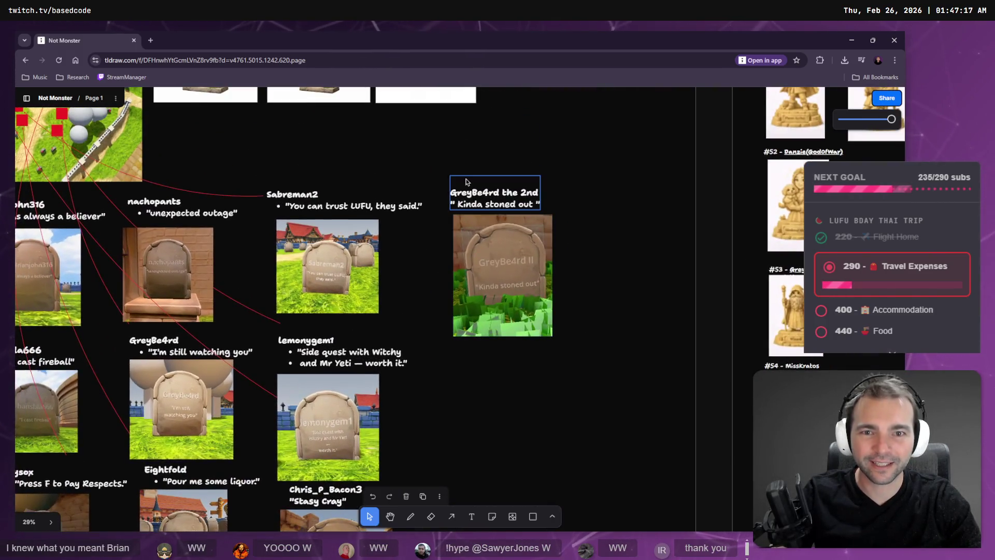
mouse_move(477, 198)
mouse_down()
mouse_move(474, 388)
mouse_move(475, 364)
mouse_up()
double_click(475, 364)
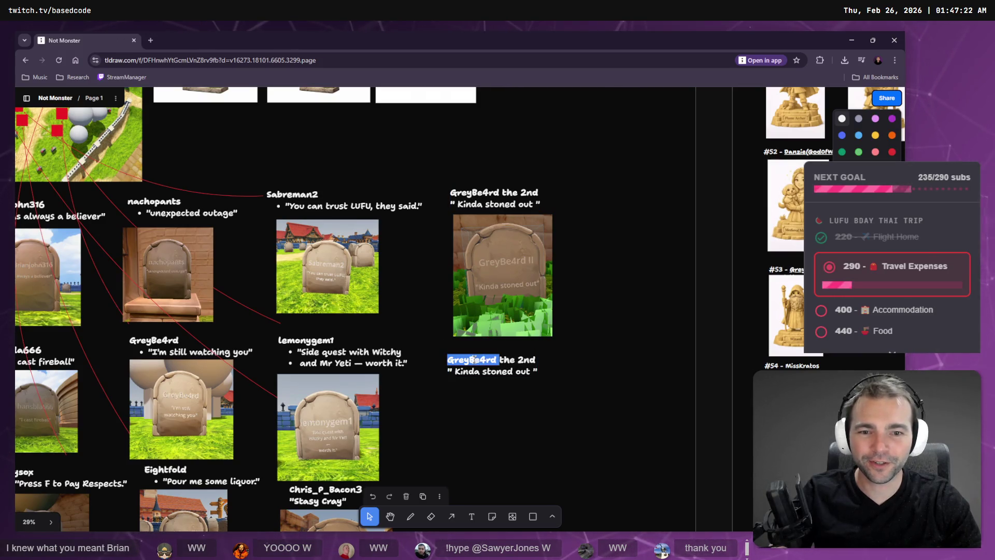
key(shift+End)
key(BackSpace)
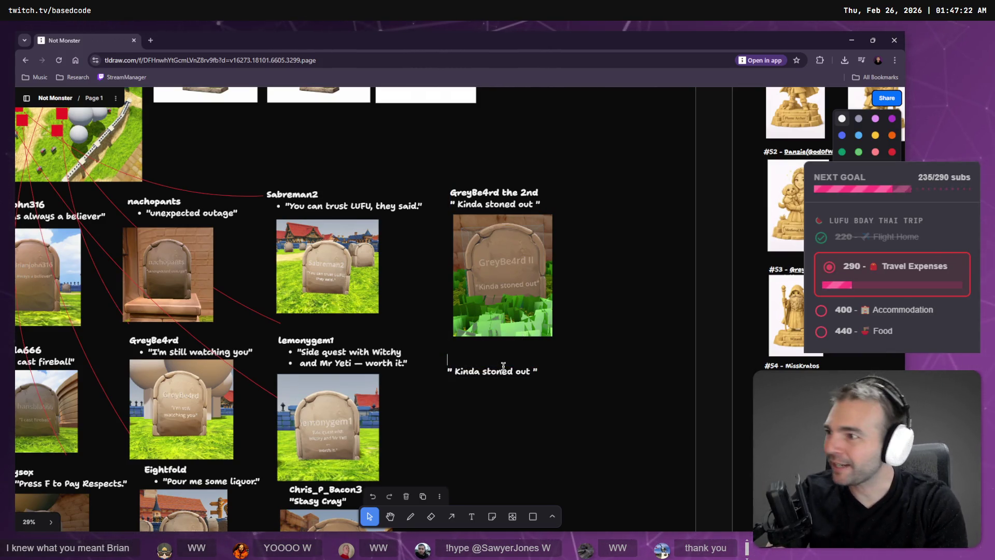
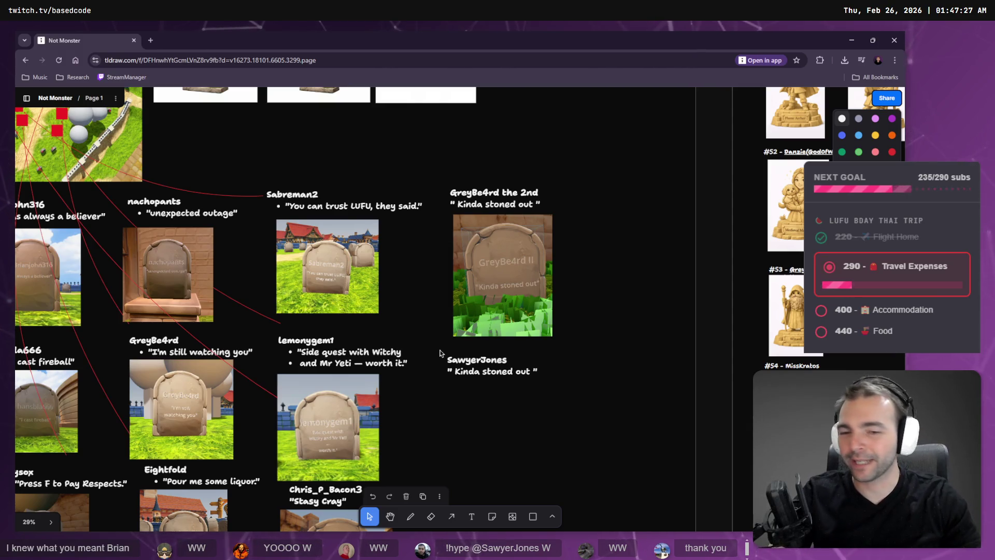
- Delete the 'Kinda stoned out' quote from the copied label, then return to the Godot editor
key(Down)
key(End)
key(Left)
key(Left)
key(ctrl+shift+Left)
key(ctrl+shift+Left)
key(ctrl+shift+Left)
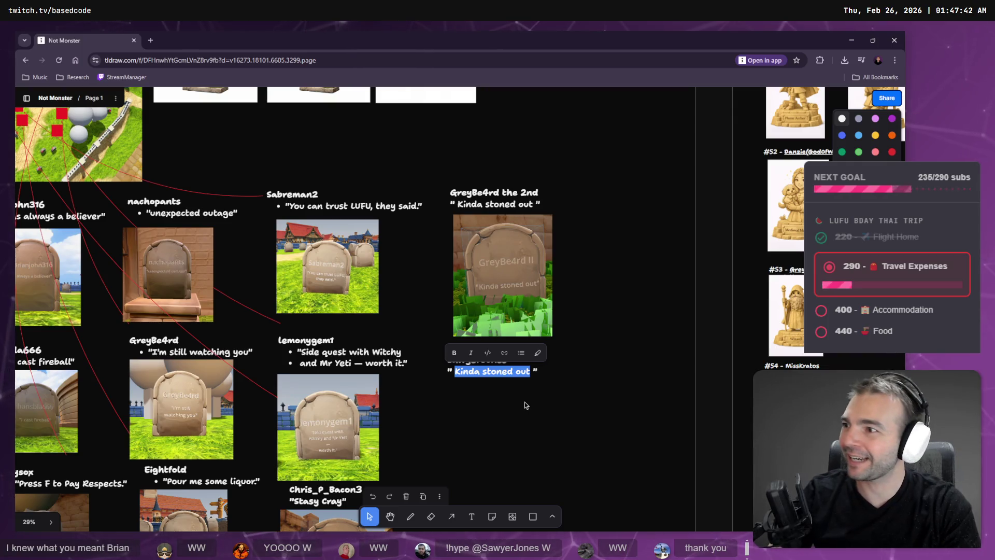
key(BackSpace)
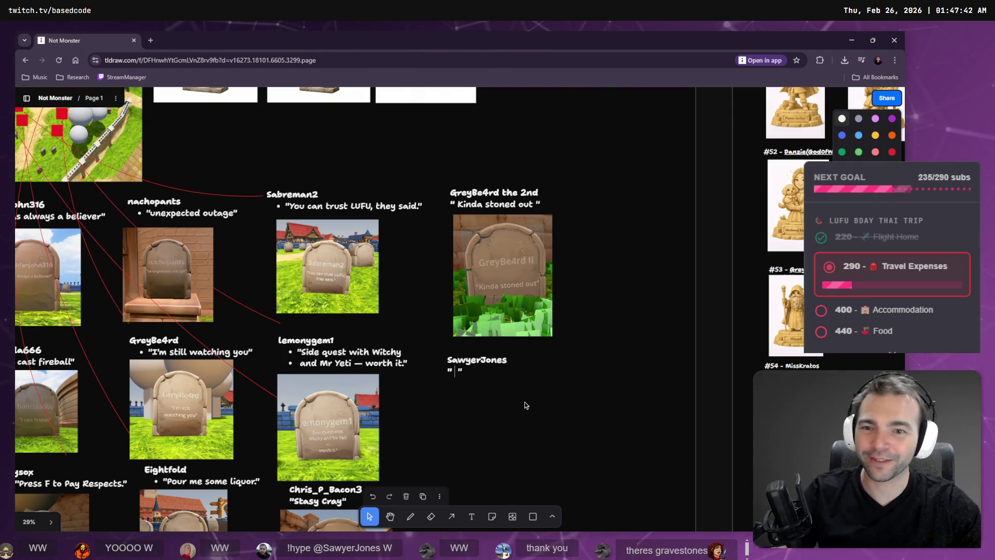
key(alt+Tab)
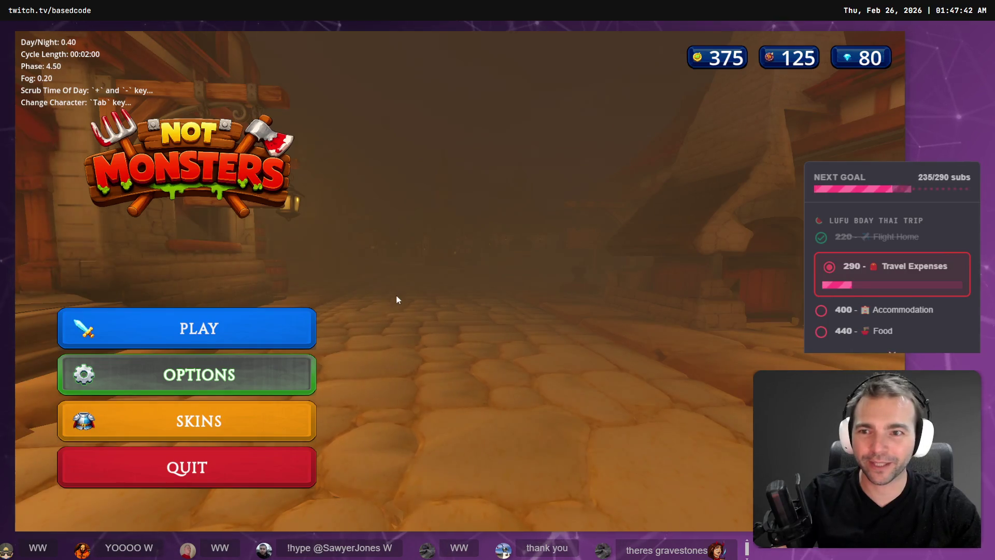
key(alt+Tab)
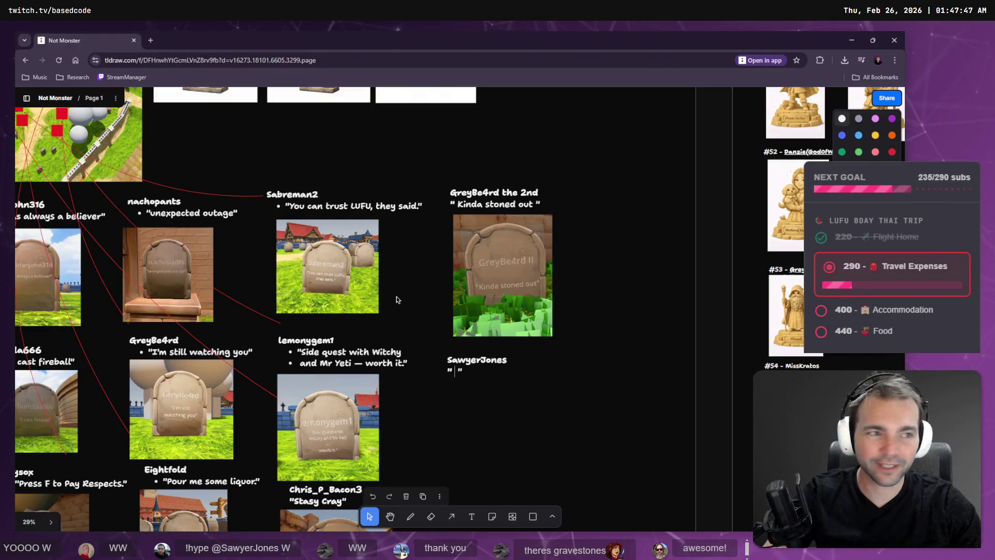
key(alt+Tab)
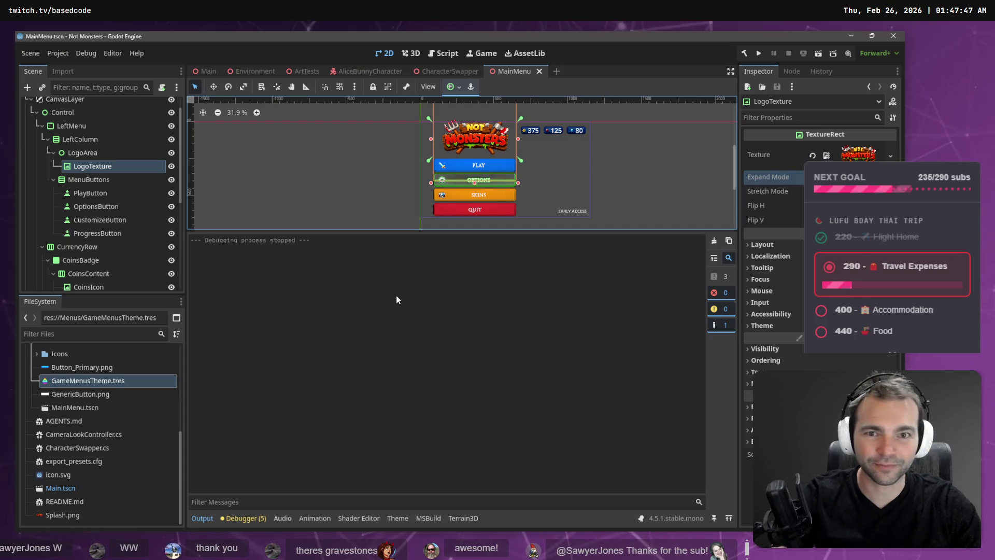
- Build and run the game with F5, then run the wolf into the graveyard past the gravestones
key(F5)
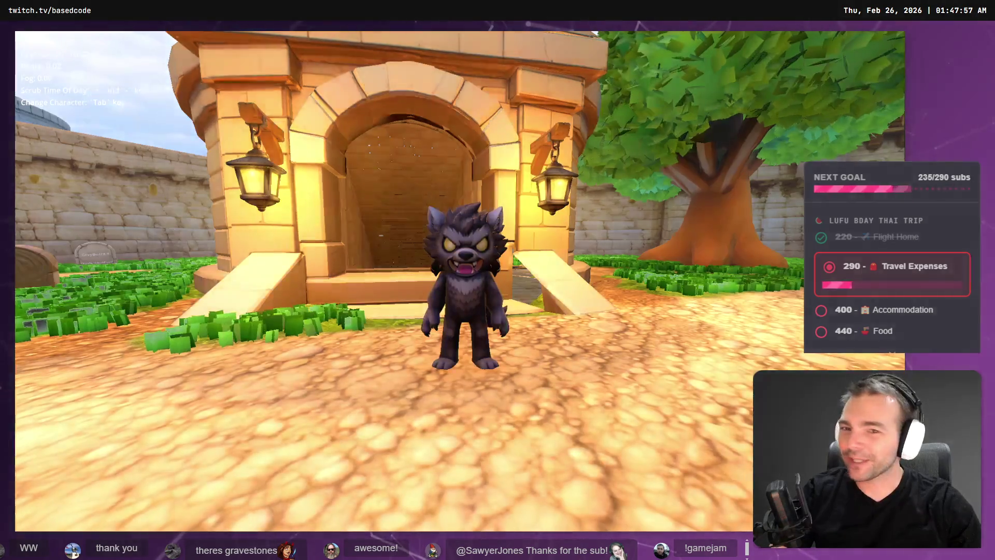
key(w)
key(a)
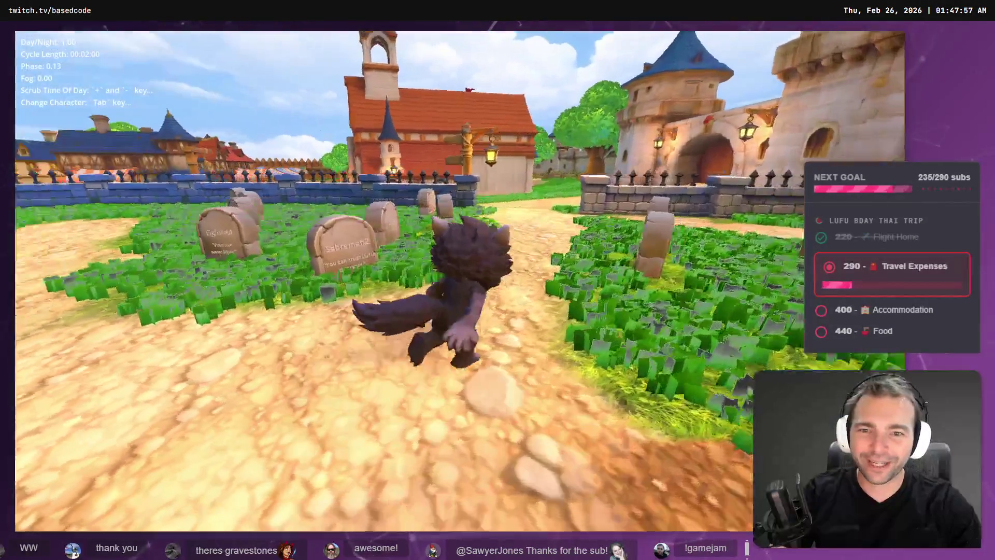
key(w)
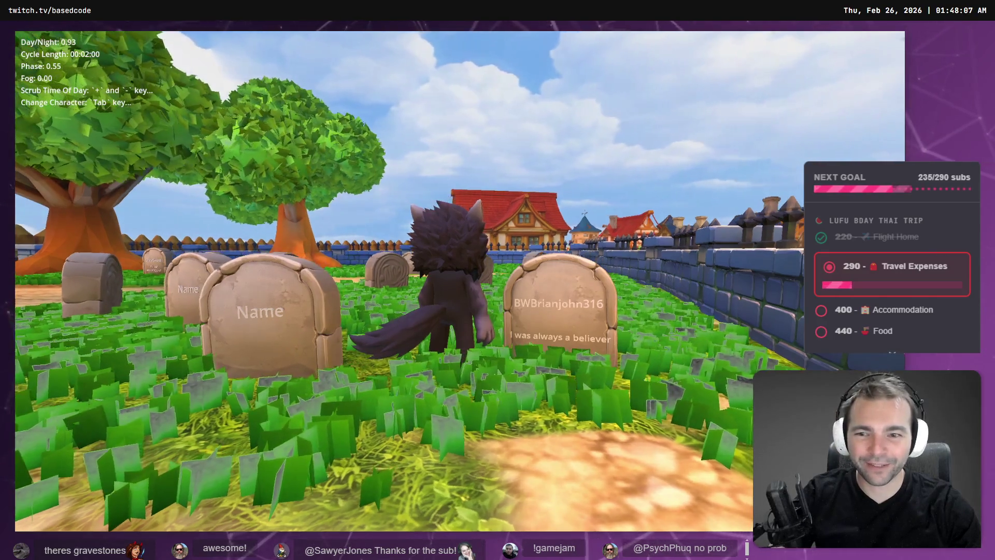
key(s)
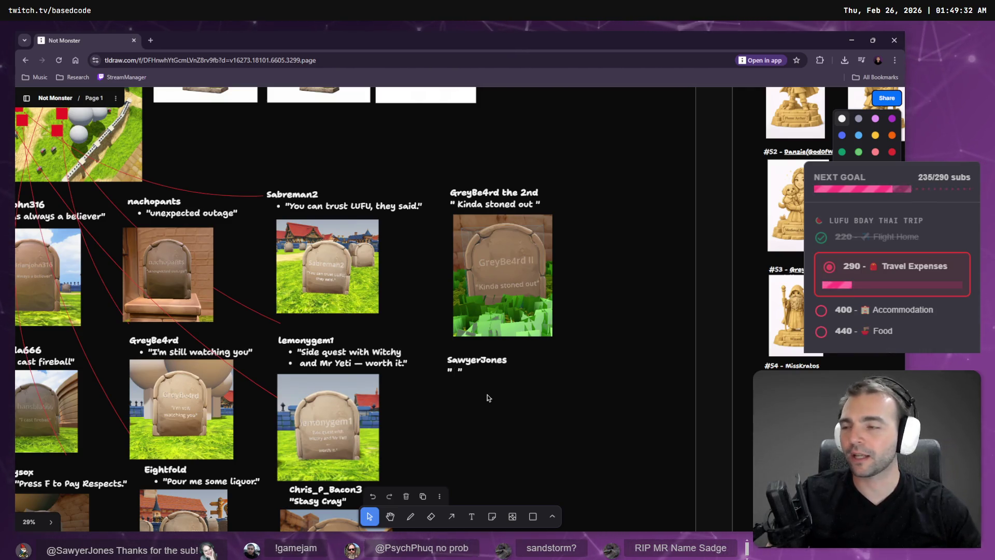
- Zoom to the Gravestones Next 50 @ 10 map and study its marked gravestone spots
key(shift+2)
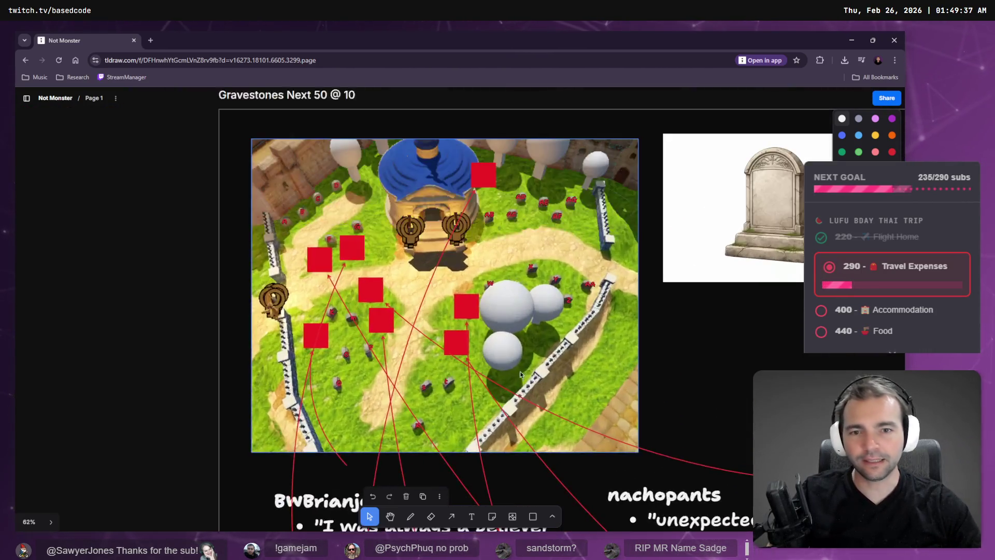
scroll(453, 362, up, 5)
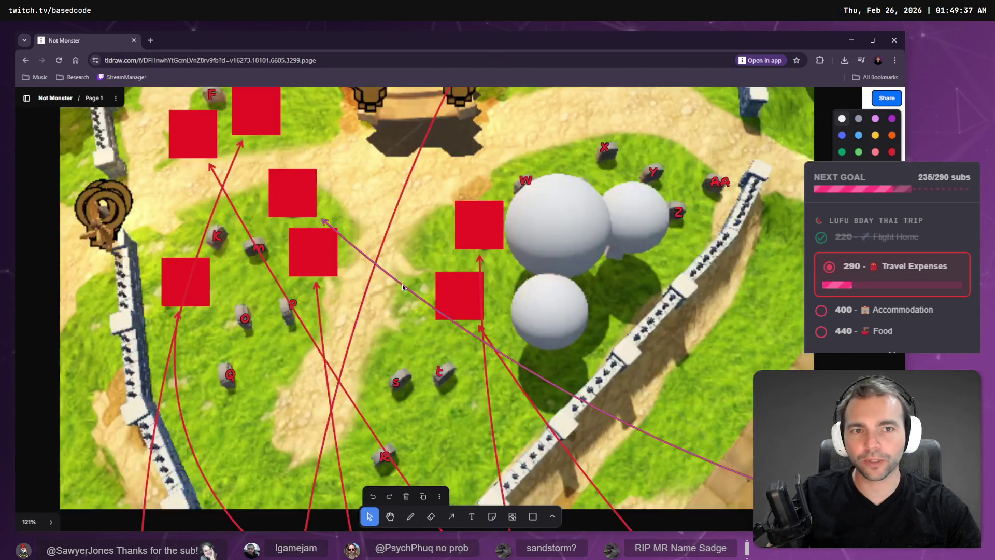
scroll(403, 287, down, 2)
scroll(420, 285, up, 1)
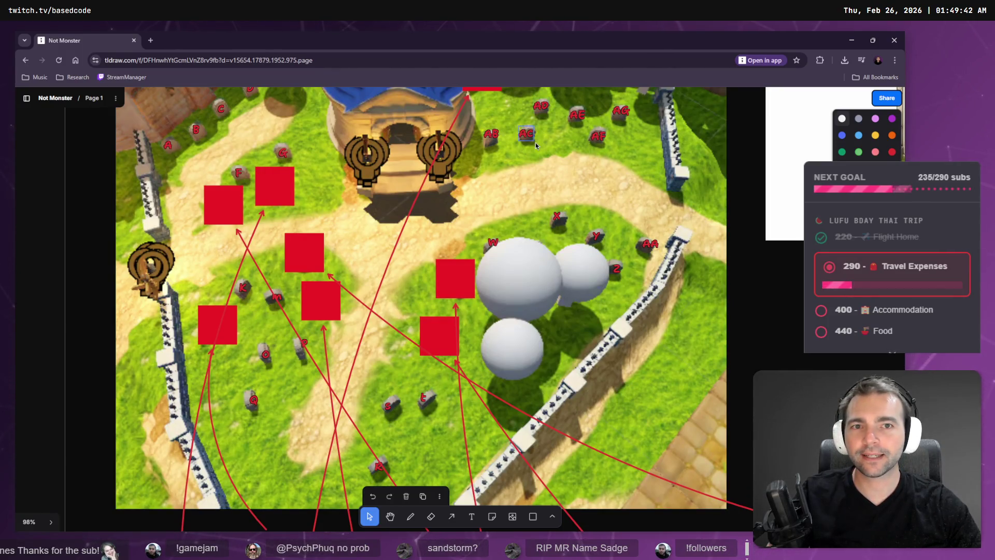
scroll(516, 149, down, 1)
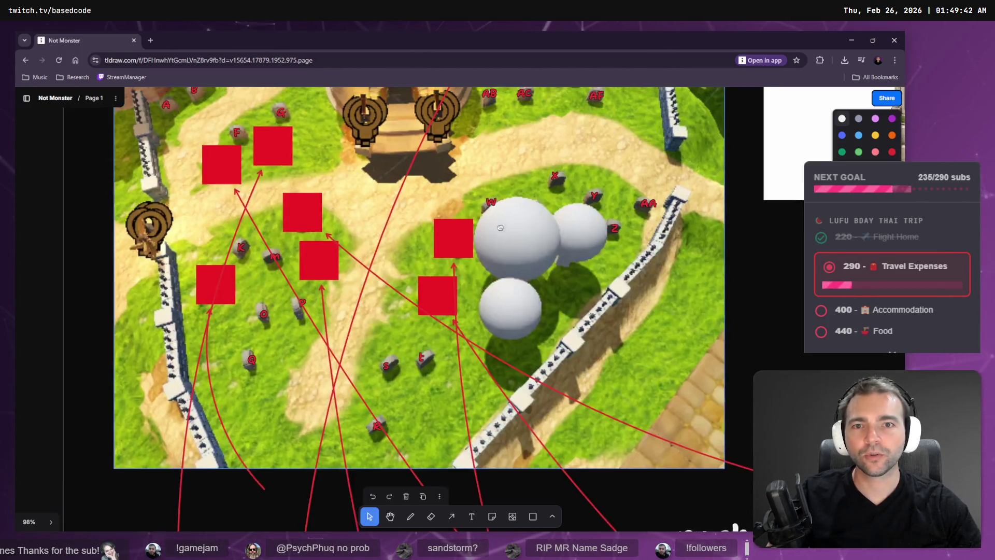
scroll(516, 156, up, 3)
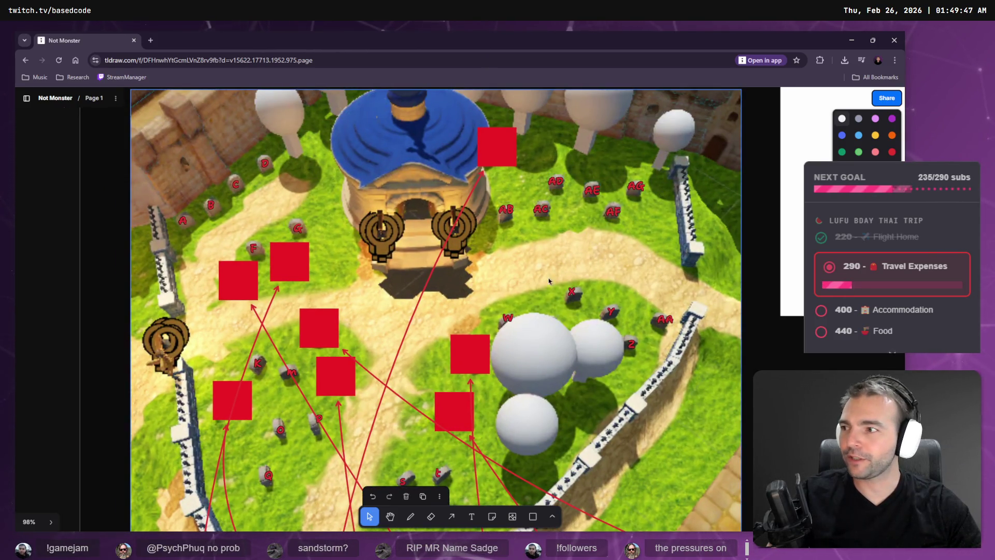
scroll(549, 281, down, 2)
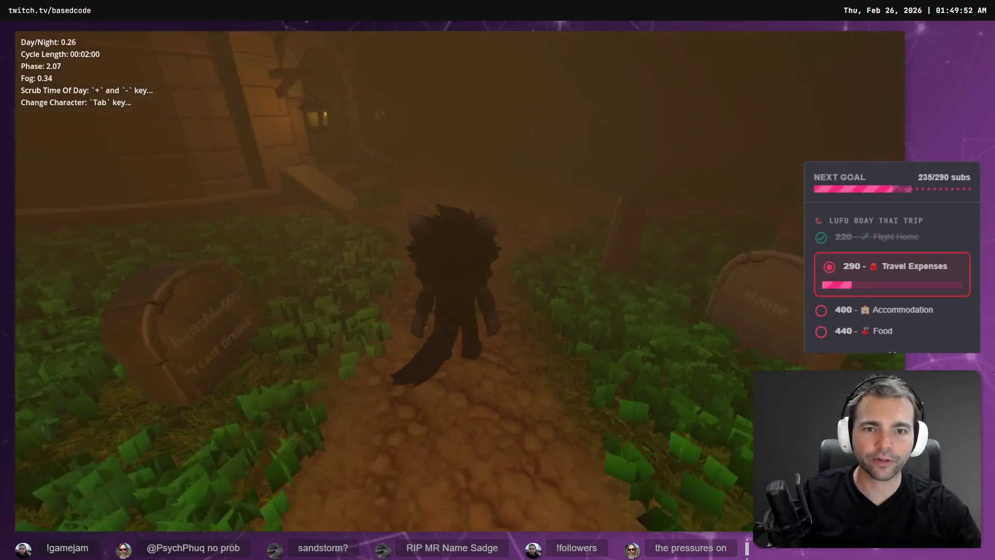
- Skip the game ahead to daytime and walk the wolf past the tower and church into the castle courtyard
key(plus)
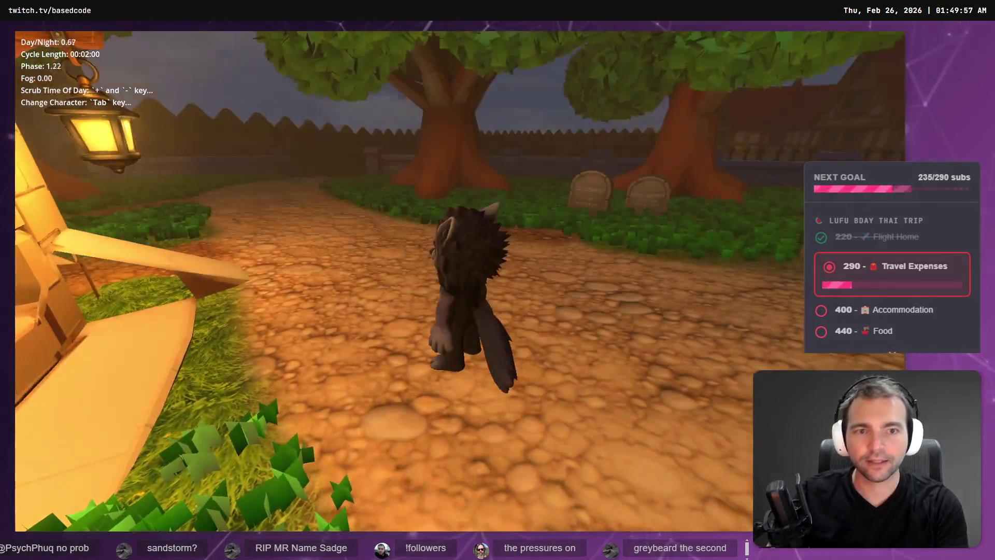
key(w)
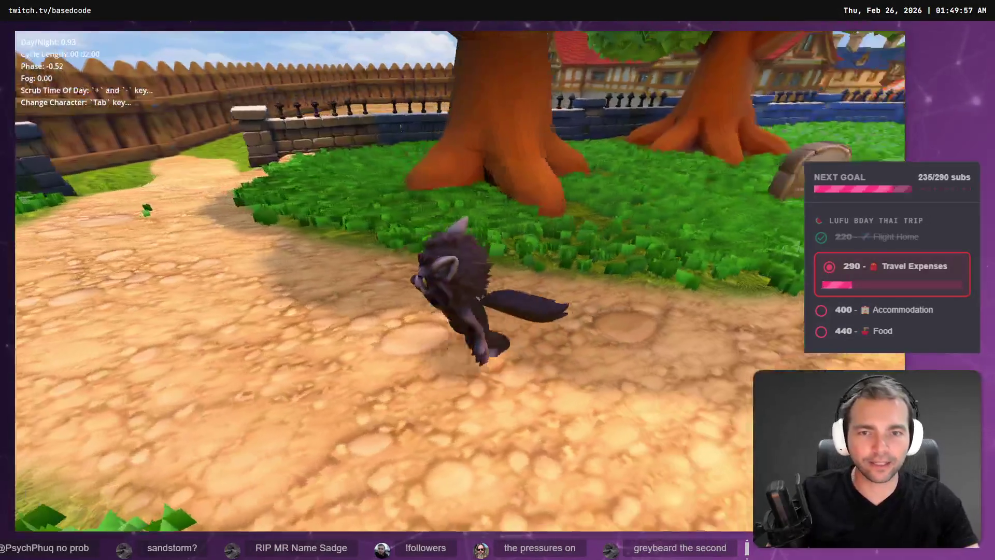
key(w)
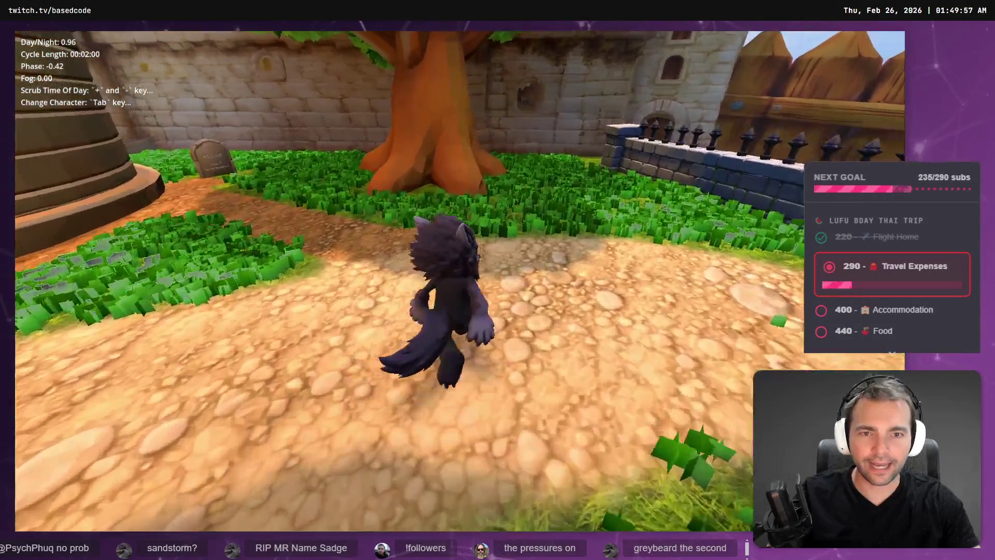
key(w)
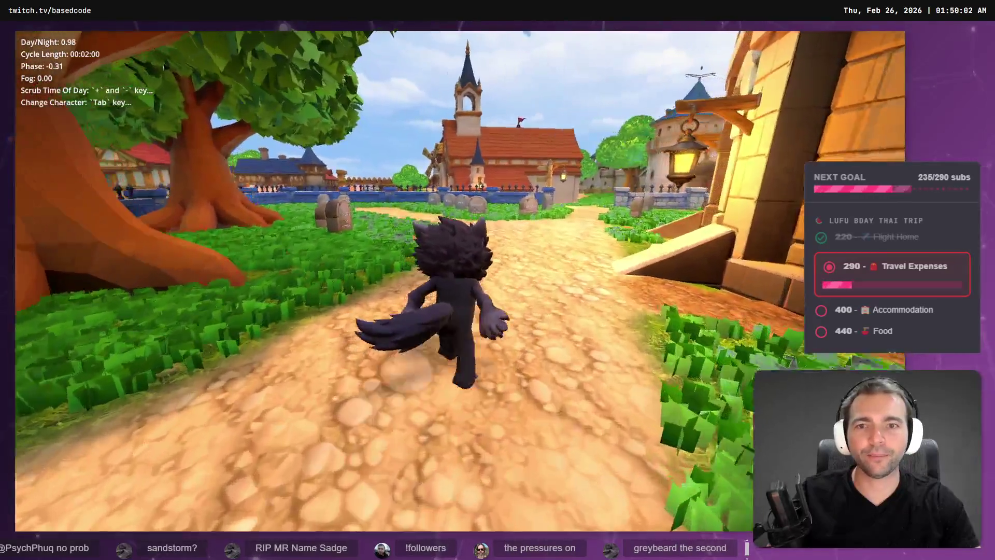
key(w)
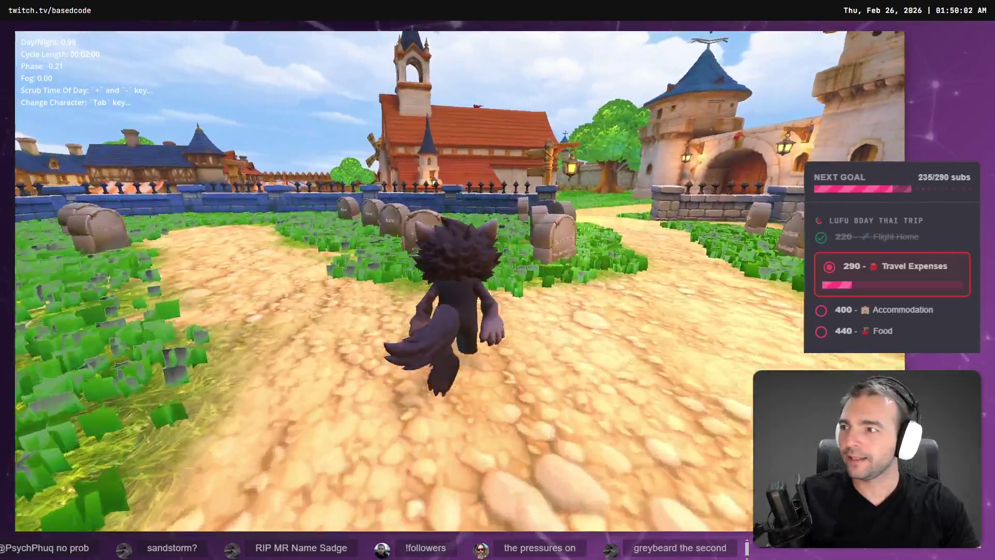
key(w)
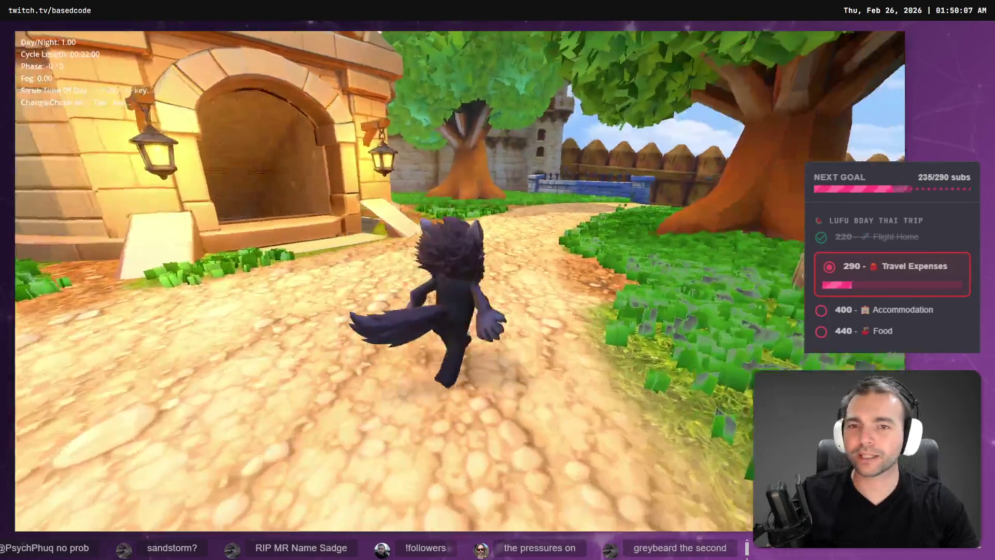
key(alt+Tab)
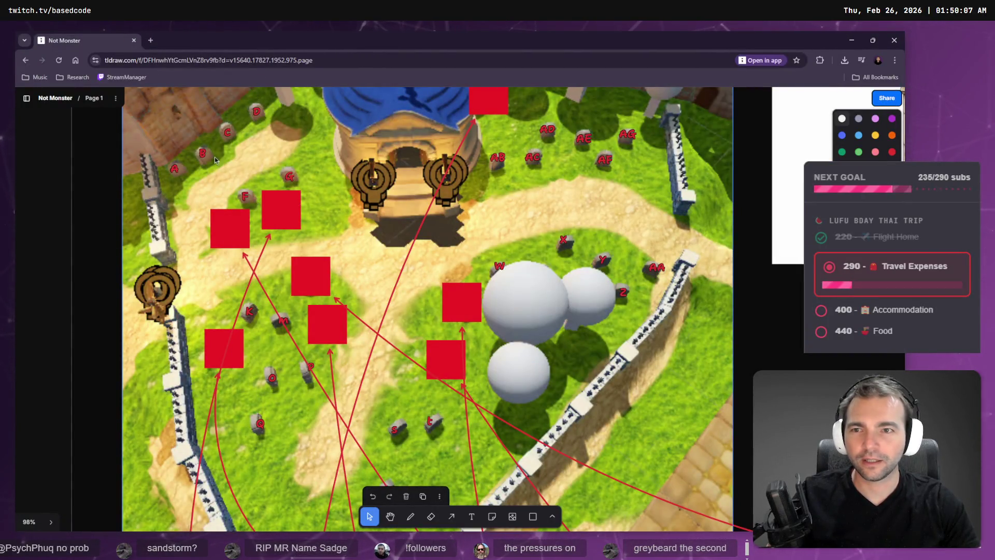
- Draw a curved red arrow from the 'Kinda stoned out' quote label to its spot on the map
click(275, 204)
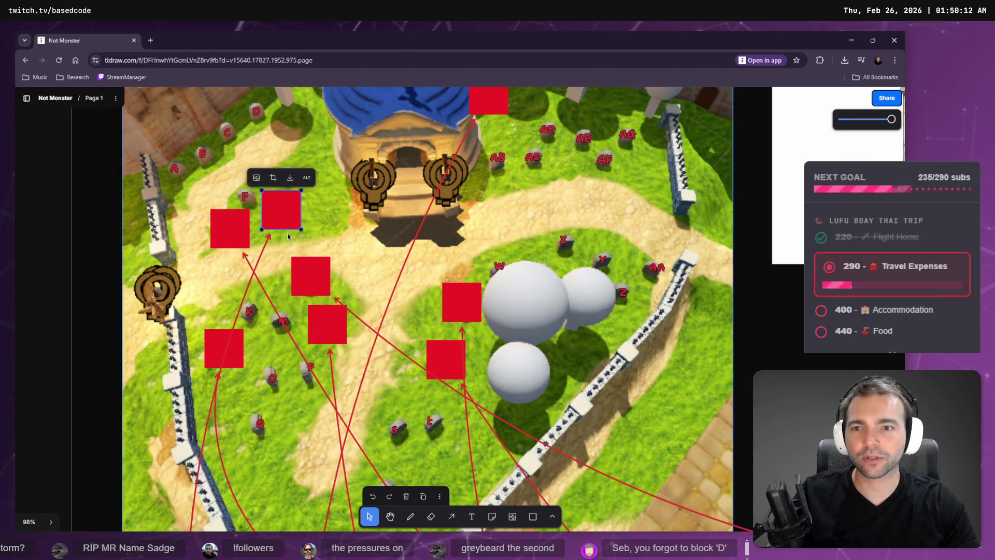
drag(275, 204, 262, 106)
scroll(561, 371, down, 10)
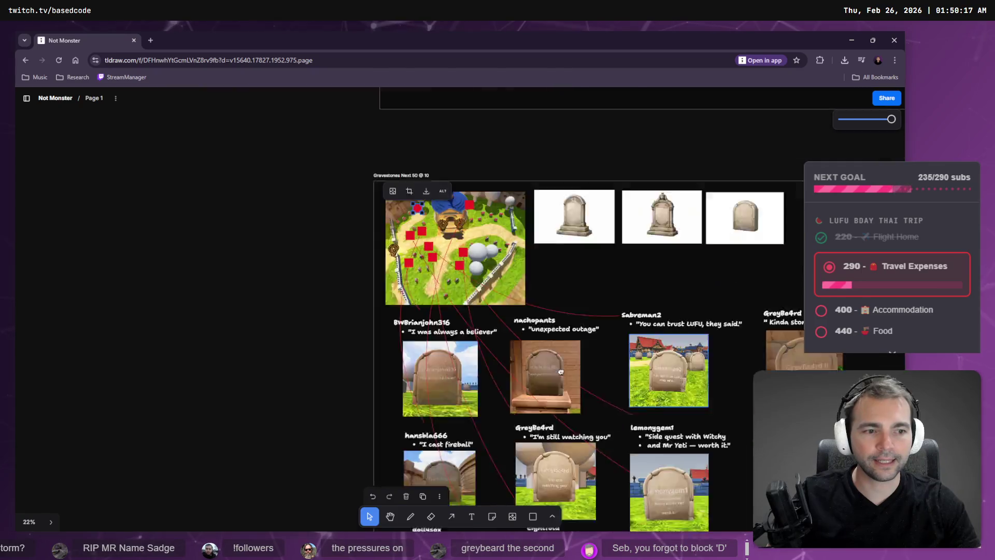
drag(561, 371, 300, 289)
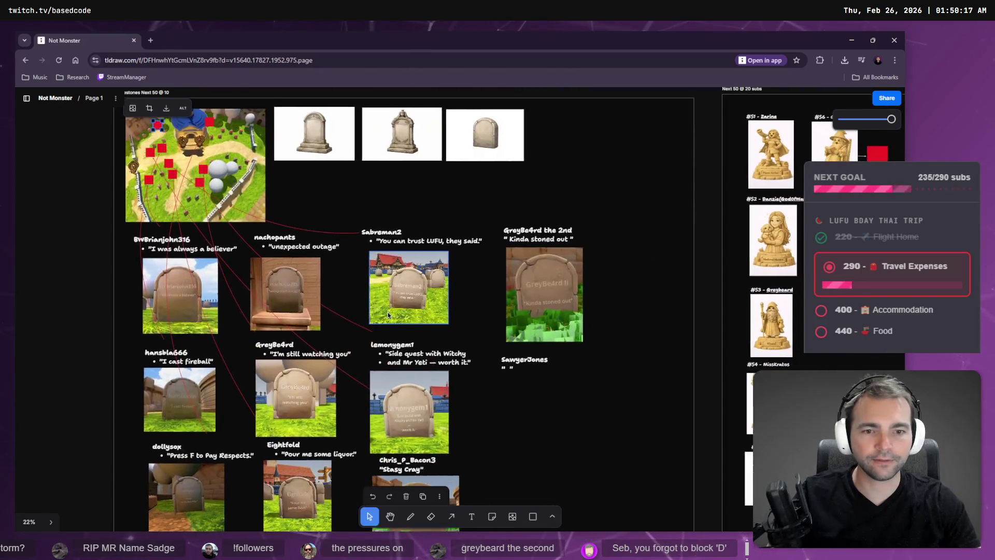
key(a)
mouse_move(514, 234)
mouse_down()
mouse_move(267, 179)
mouse_move(158, 125)
mouse_up()
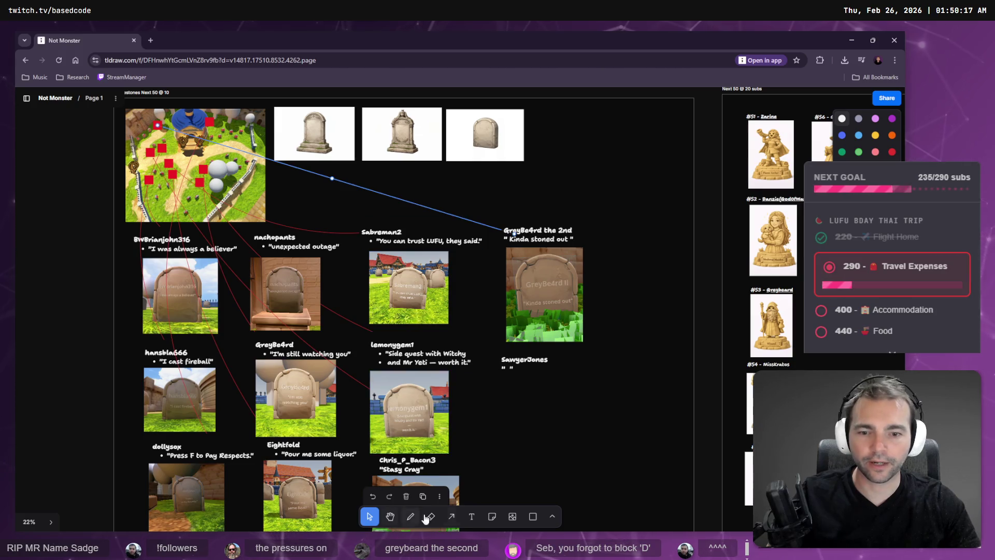
click(891, 152)
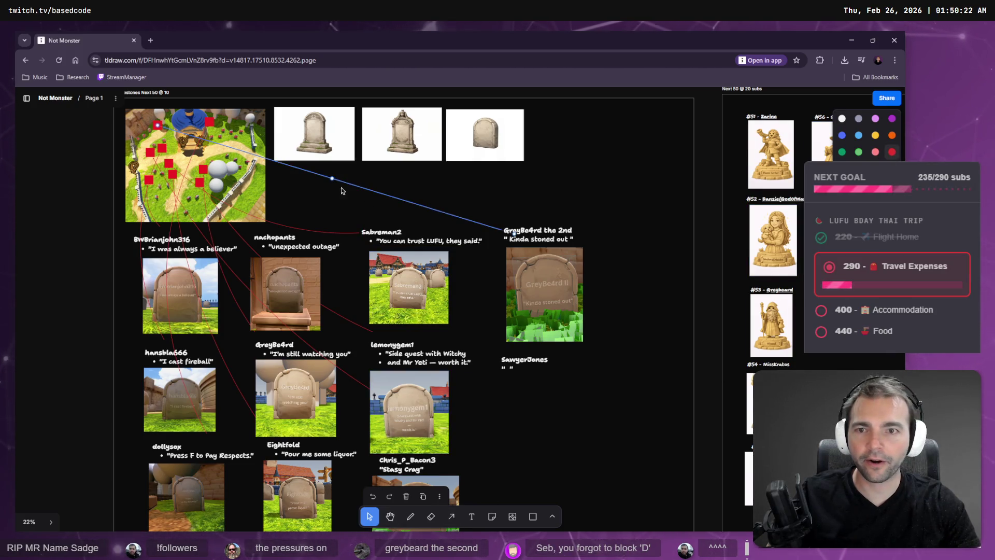
drag(332, 178, 315, 233)
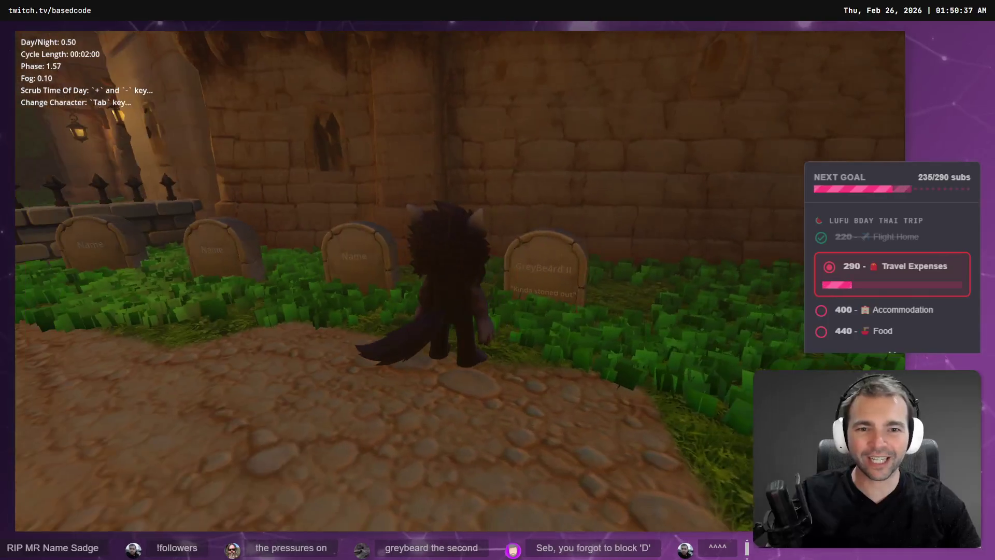
- Run the wolf through the graveyard to the 'Kinda stoned out' gravestone by the wall
key(a)
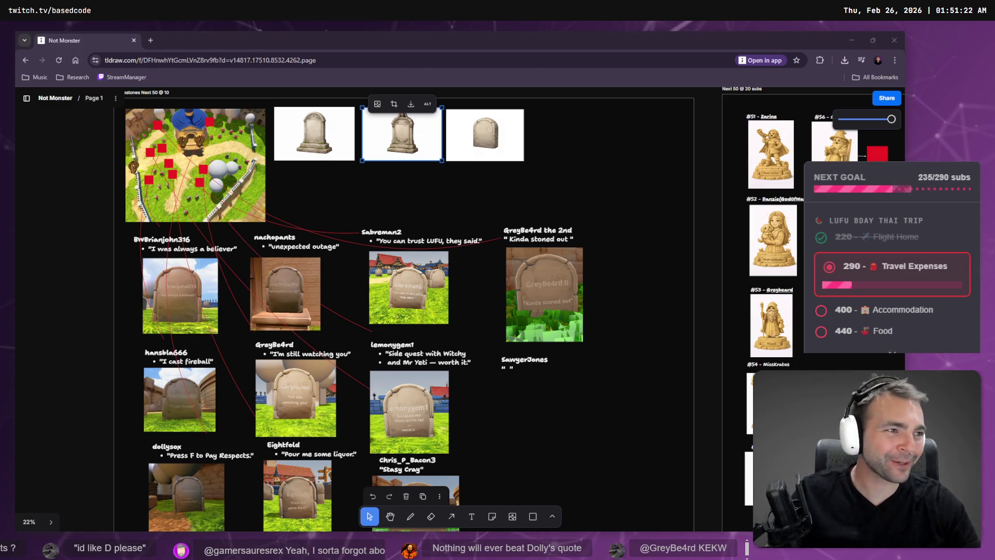
- Glance at the running game, then on the board deselect the tombstone image and pick the blank quote entry
key(alt+Tab)
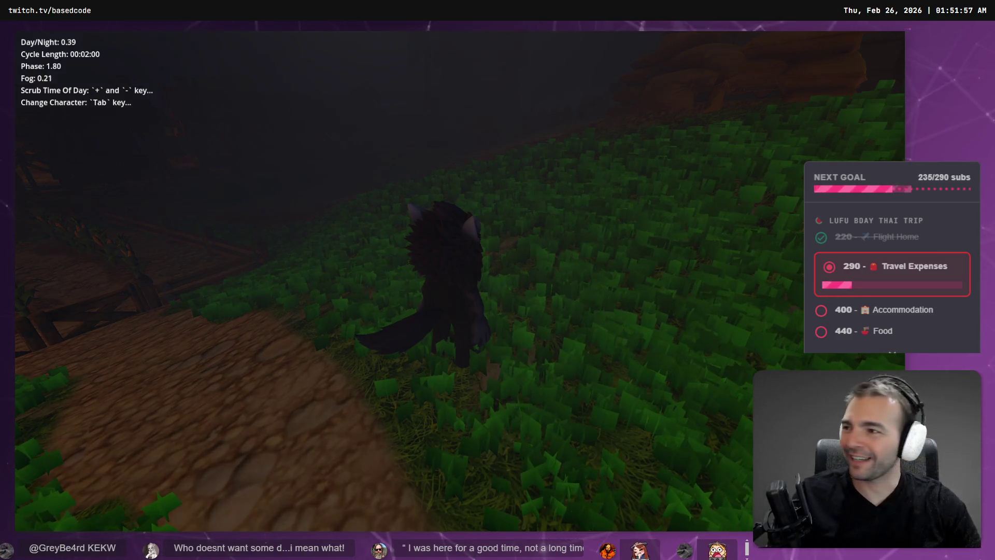
key(alt+Tab)
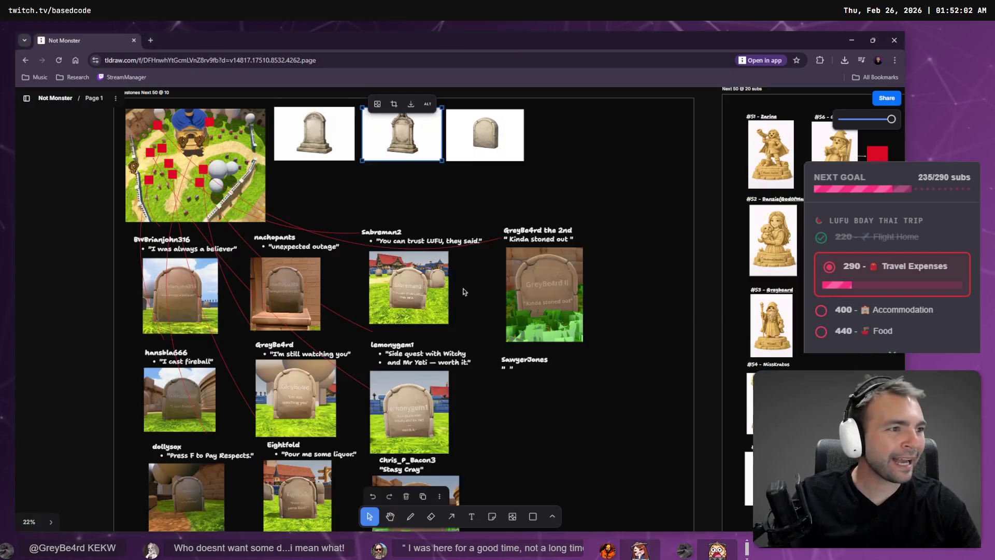
click(509, 370)
click(520, 382)
- Enter 'I was here for a good time, not a long time' as the quote, then return to Godot
text(" I was here for a good time, not a long time")
key(ctrl+z)
key(Return)
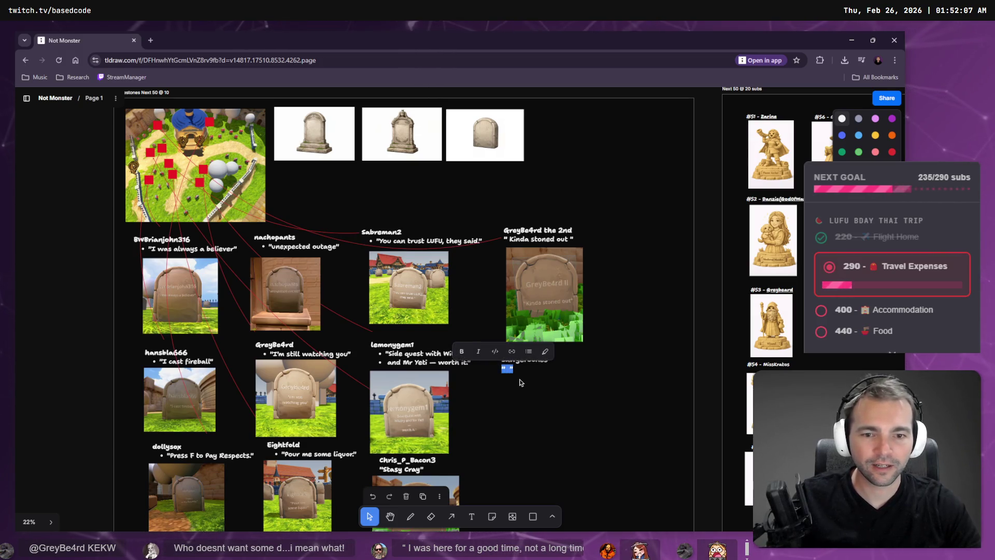
text(" I was here for a good time, not a long time")
key(Tab)
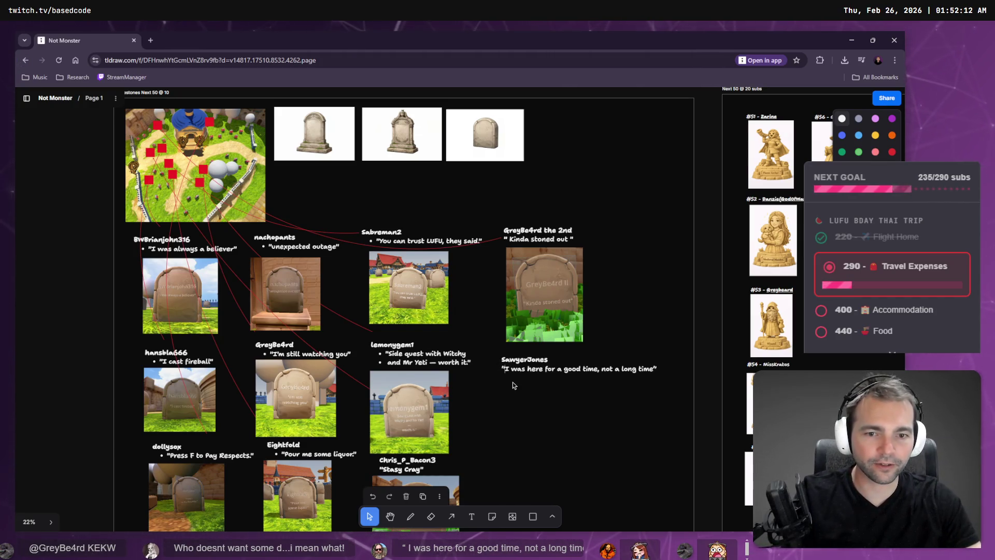
key(alt+Tab)
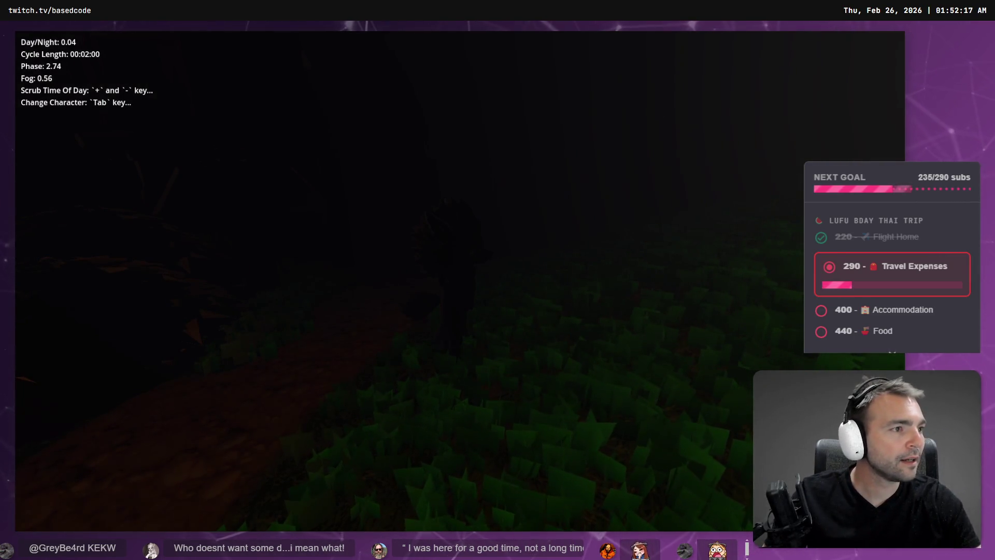
key(alt+Tab)
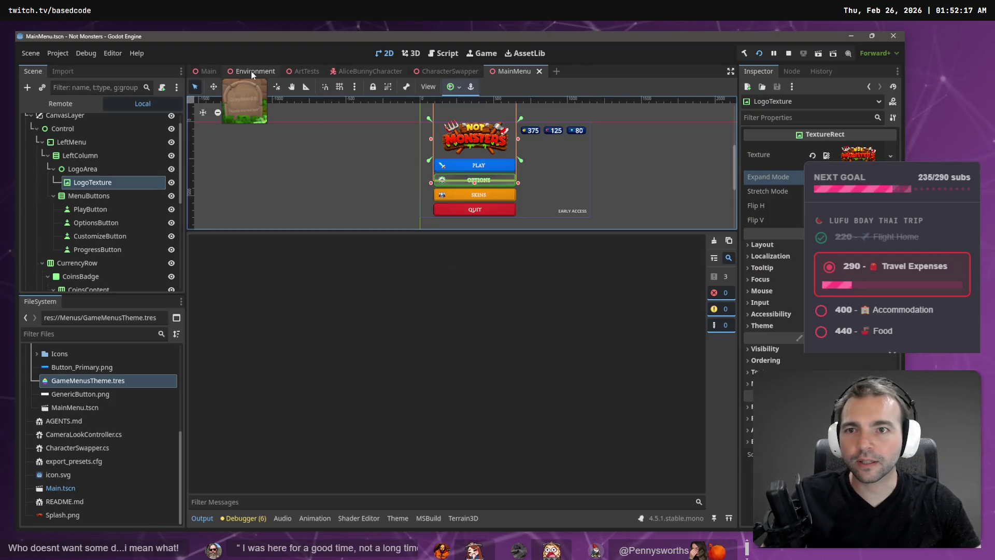
- In the Environment scene, change the gravestone's Quote2 TextMesh text to 'I was always a believer'
click(254, 71)
mouse_move(433, 131)
mouse_down()
mouse_move(456, 136)
mouse_move(415, 137)
mouse_move(446, 173)
mouse_up()
click(446, 175)
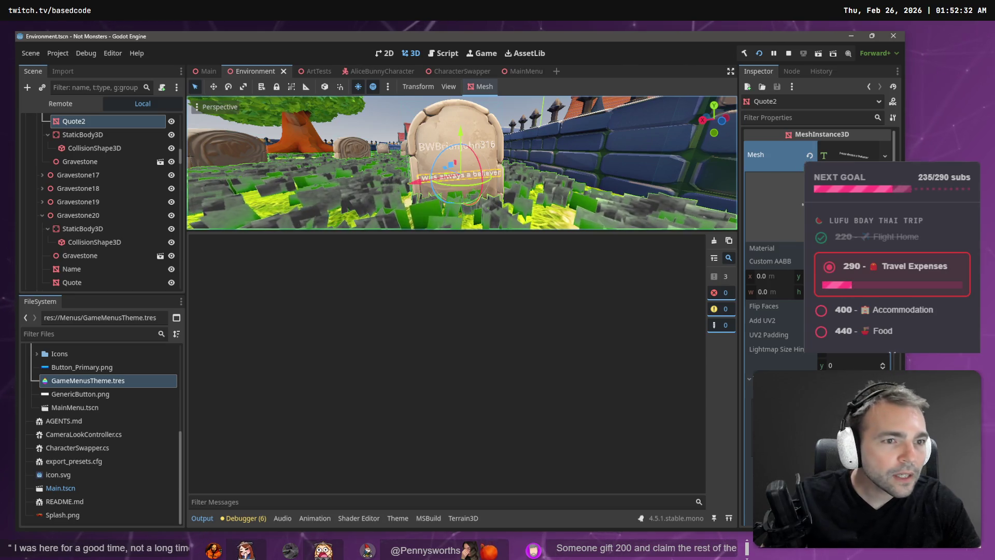
click(847, 154)
click(848, 154)
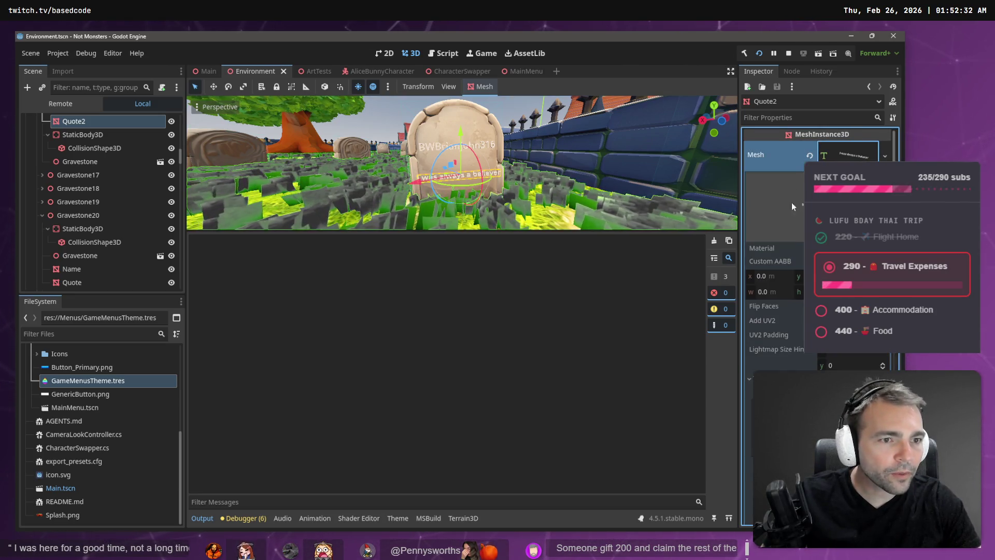
key(Return)
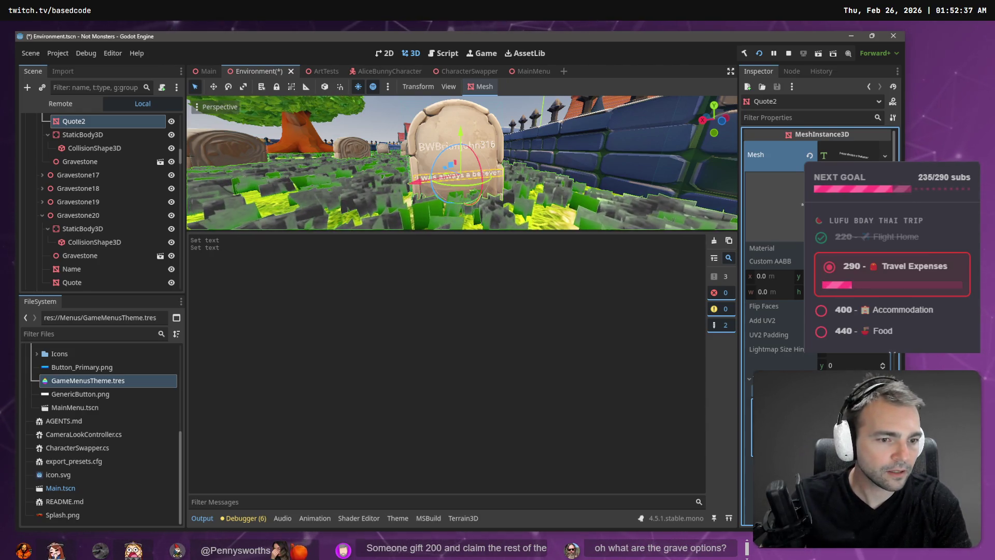
key(Return)
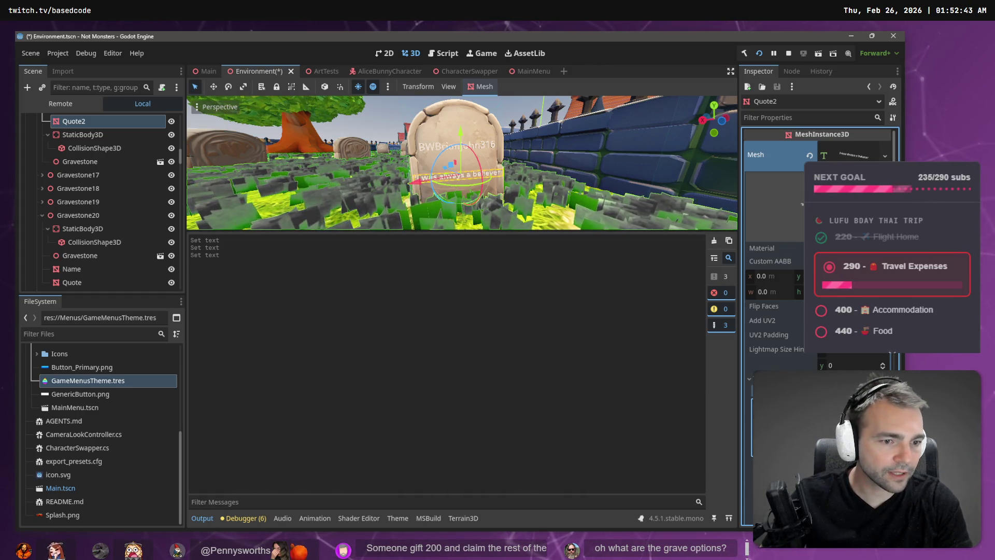
key(Return)
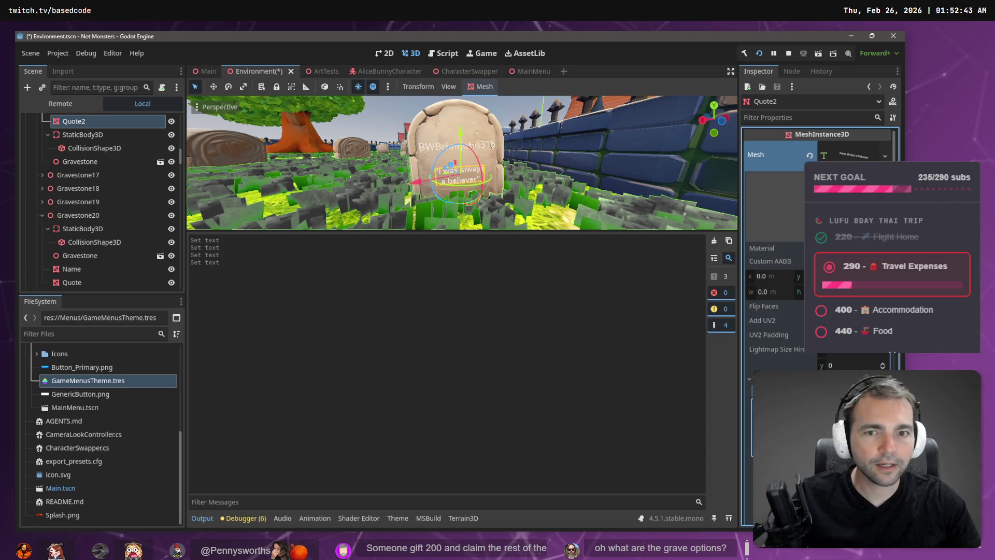
- Launch the game with F5 and zoom the tldraw board to fit the graveyard map
key(F5)
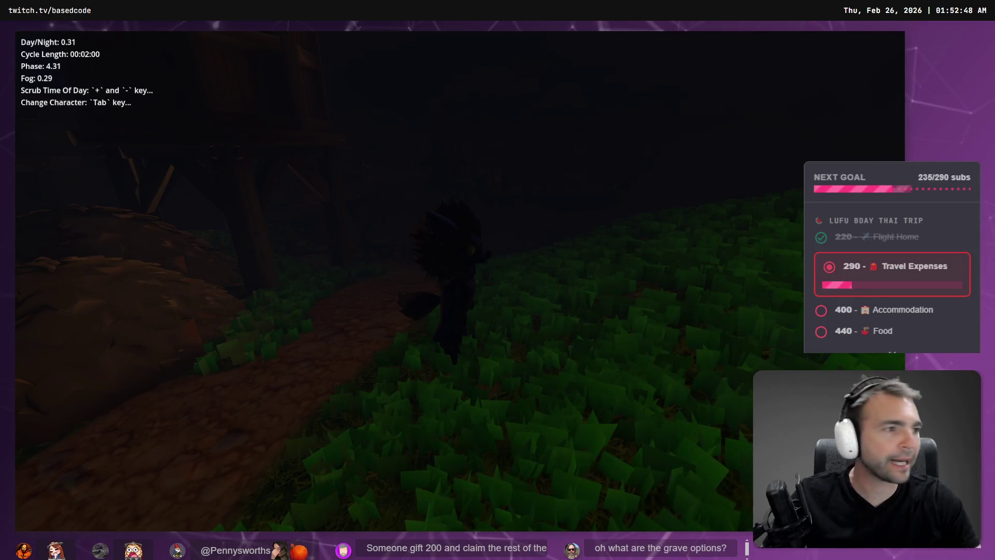
key(alt+Tab)
click(237, 196)
key(shift+2)
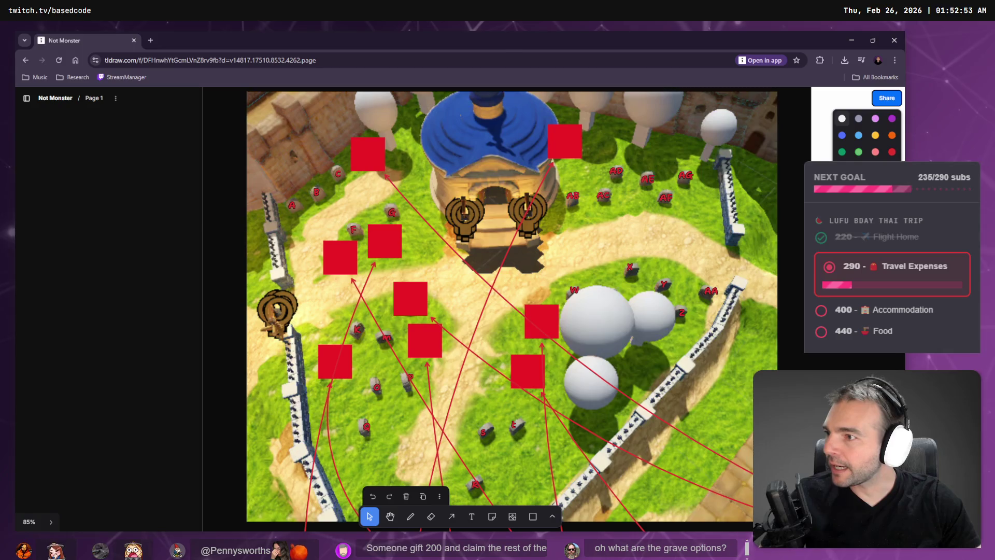
- Inspect the graveyard map's red placement squares and its A label
scroll(363, 285, down, 1)
click(425, 268)
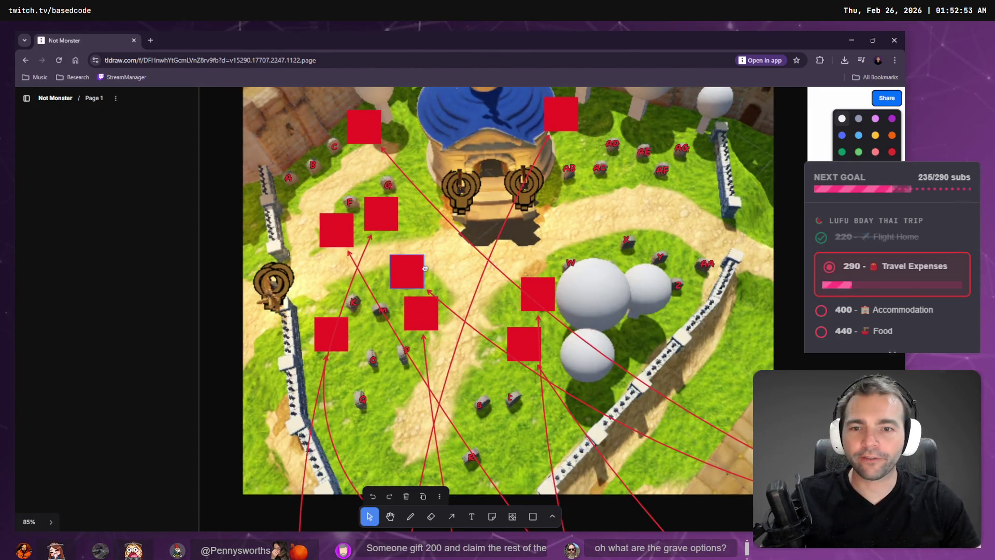
scroll(425, 268, up, 1)
click(583, 238)
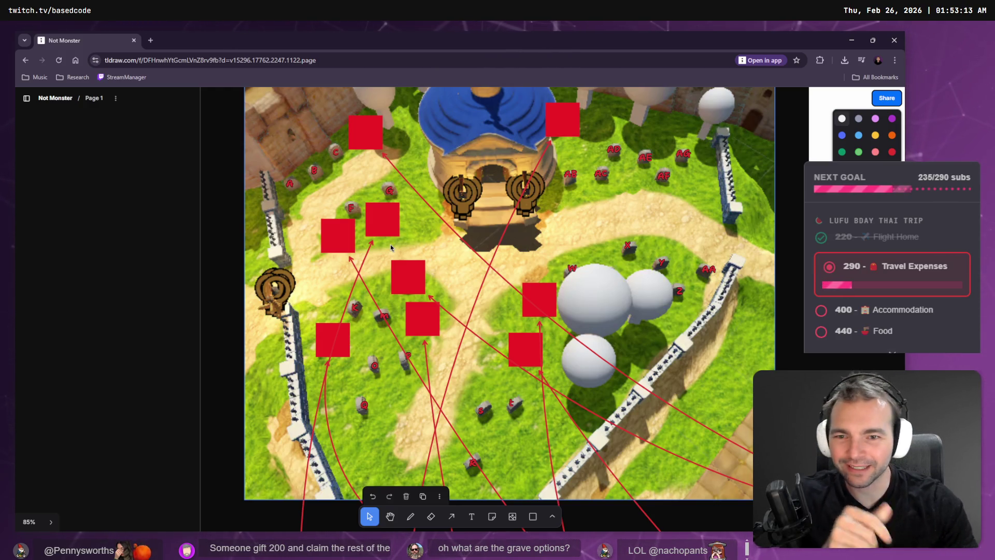
click(292, 182)
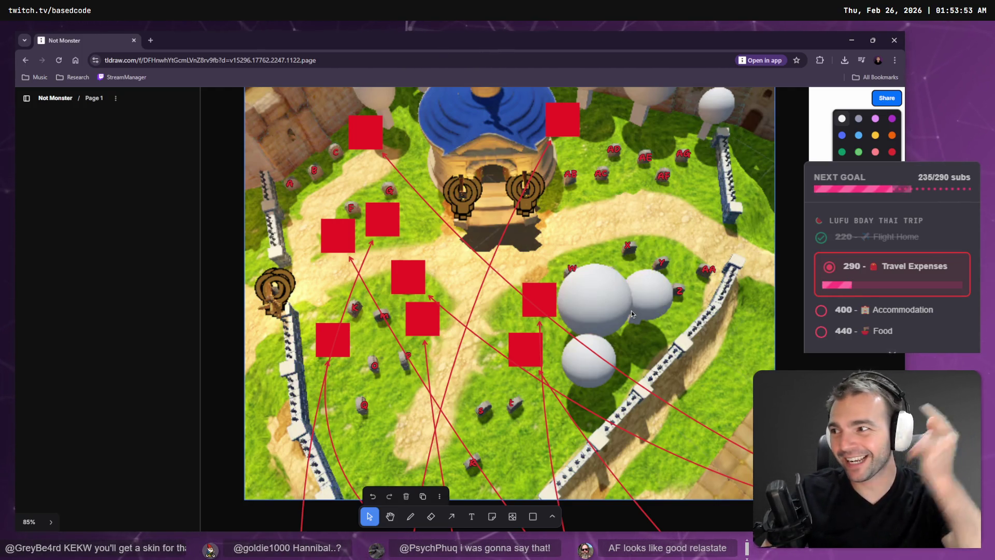
- Walk the character along the dirt path to check the fog, then stop the game with F8
key(alt+Tab)
key(w)
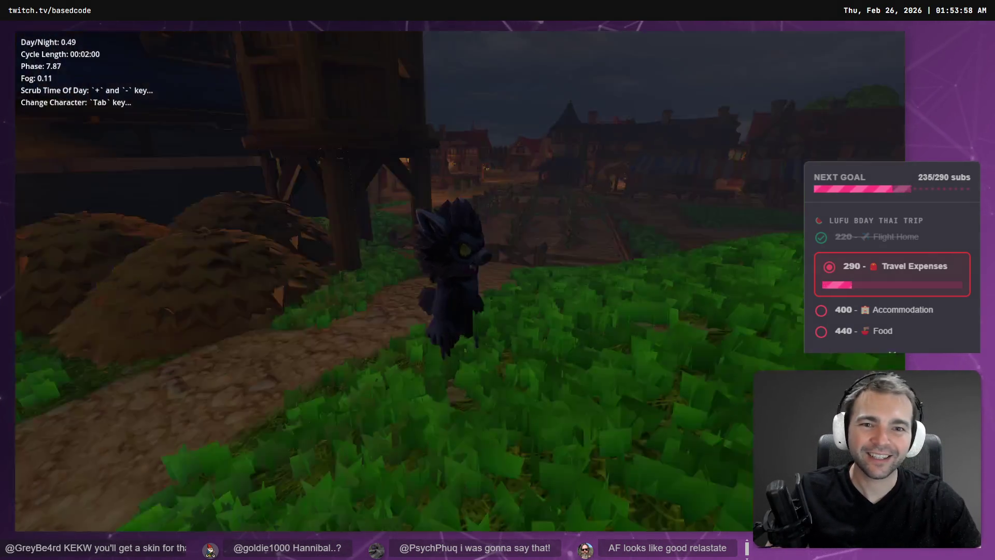
key(w)
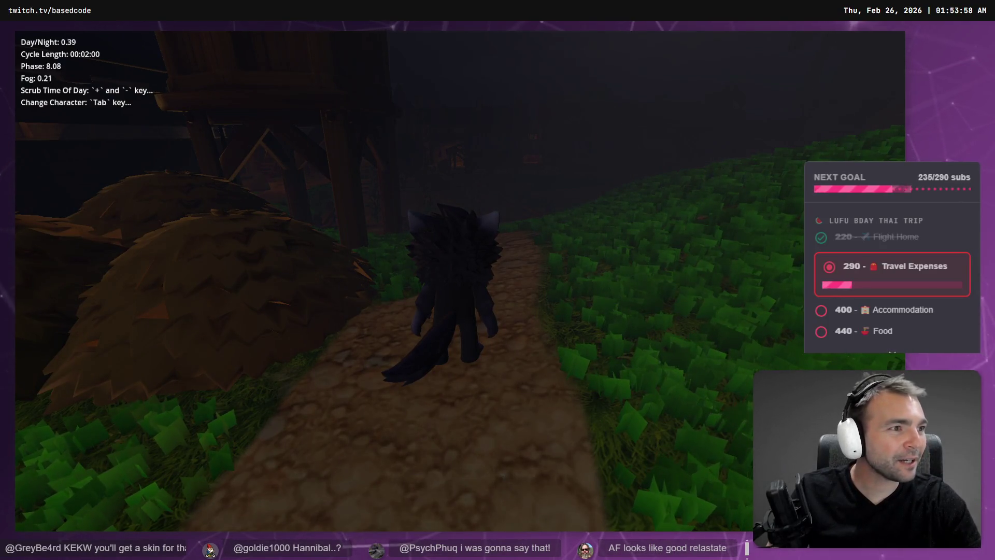
key(F8)
scroll(530, 154, down, 5)
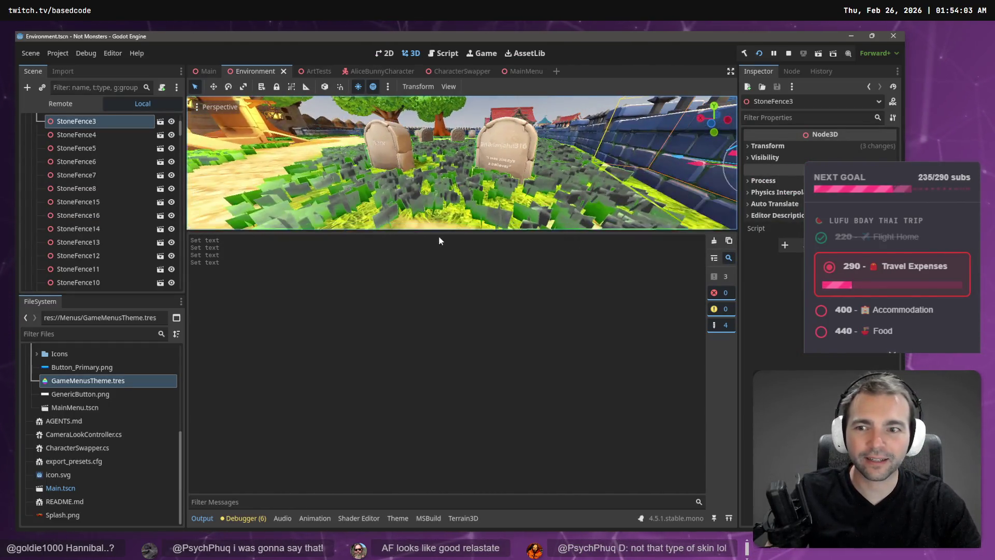
- Paste a copied gravestone into the Gravestones group beside the graveyard path, creating Gravestone35
drag(429, 231, 393, 397)
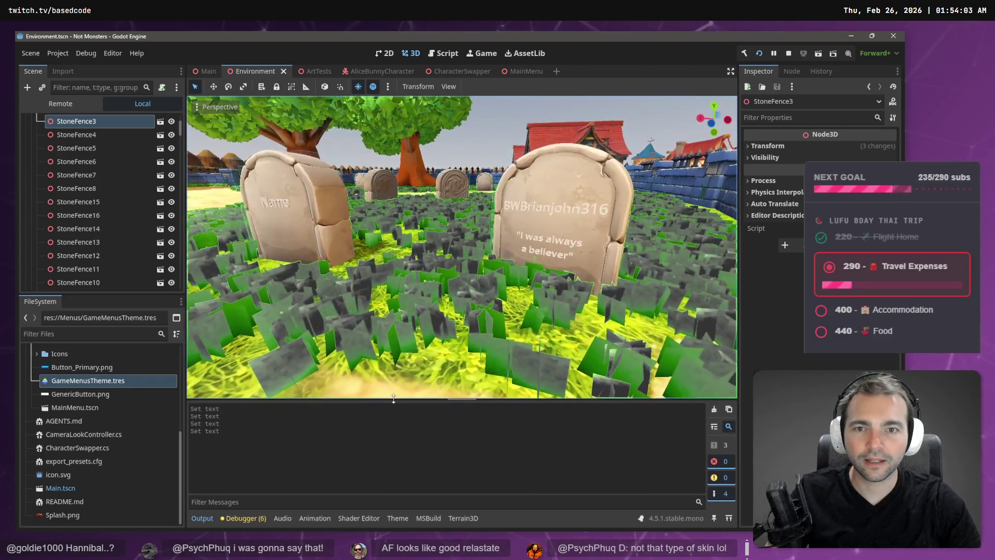
key(w)
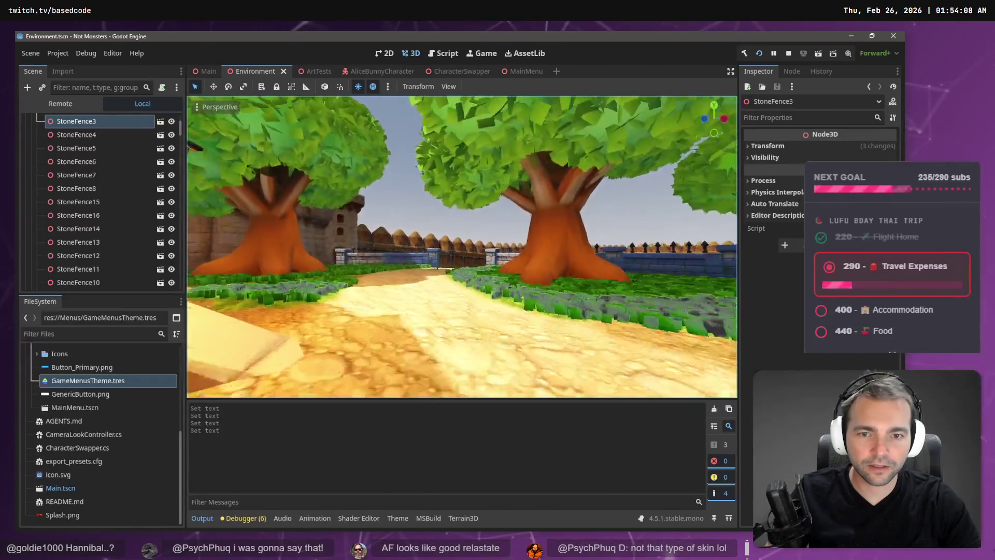
key(w)
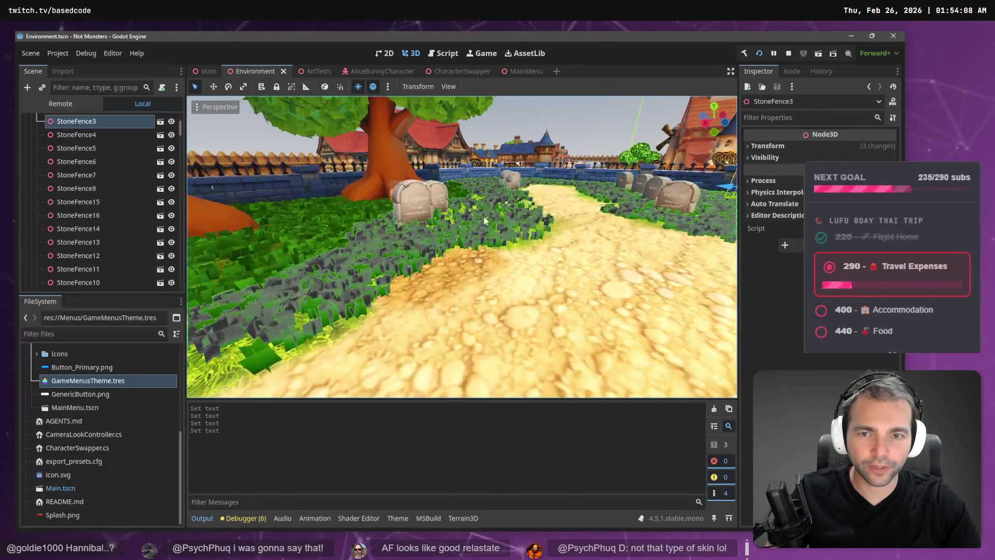
click(421, 205)
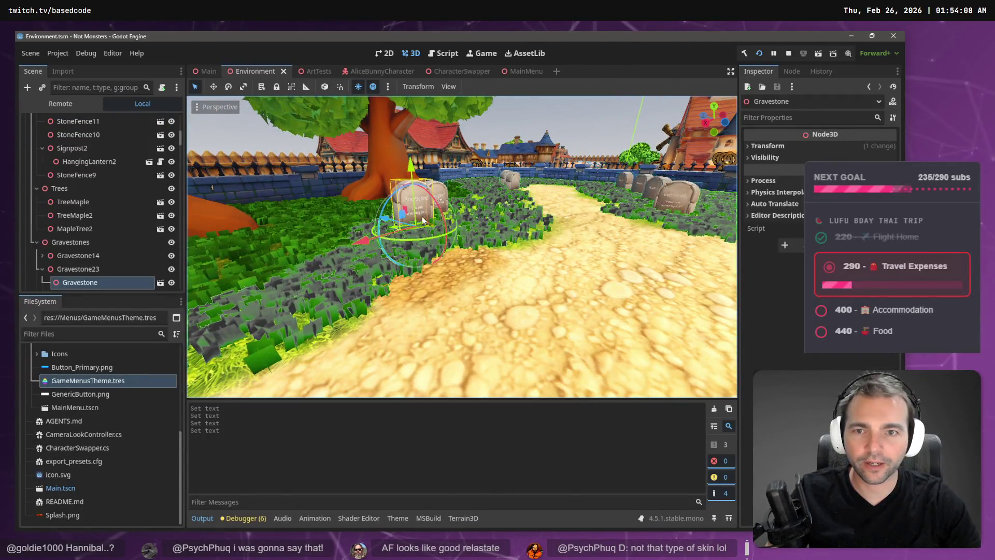
click(81, 269)
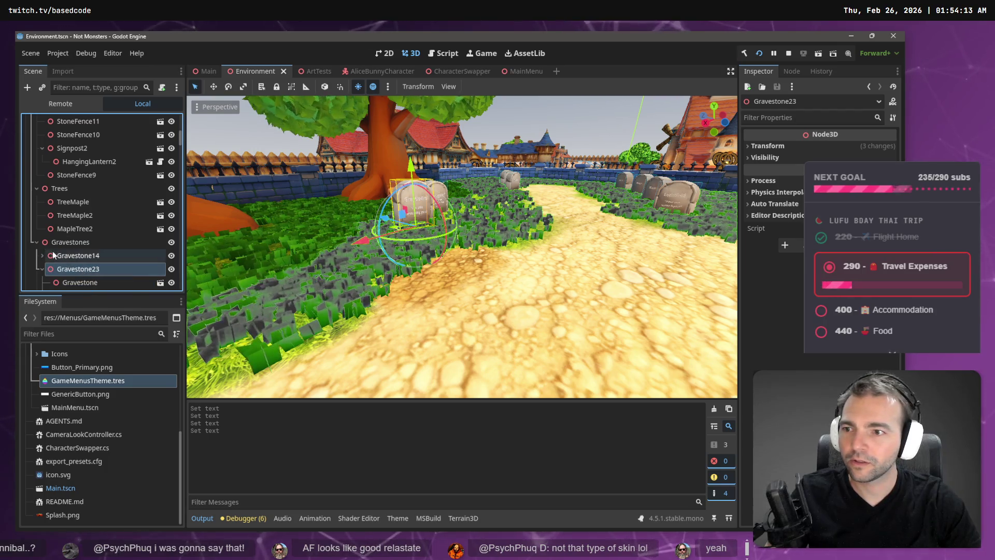
click(36, 242)
click(81, 244)
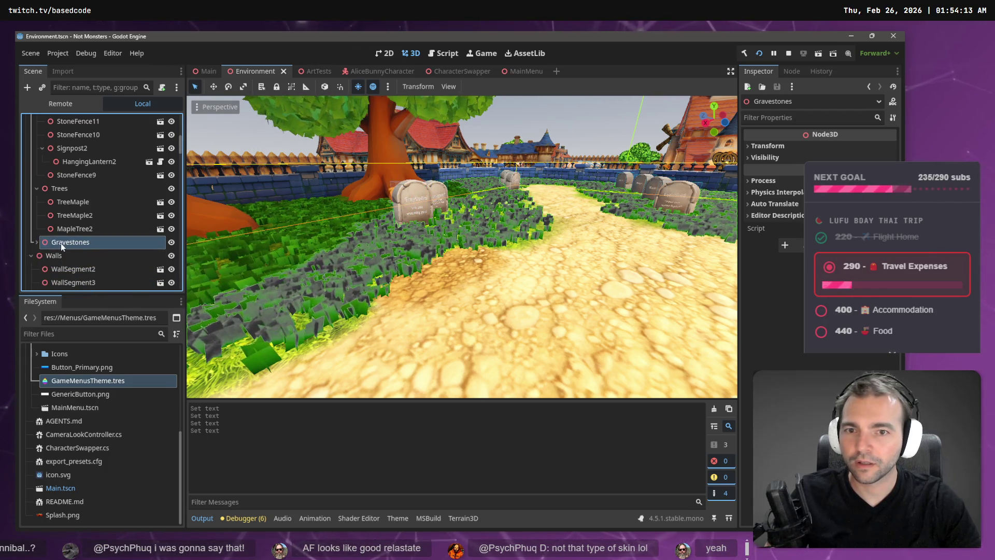
key(ctrl+v)
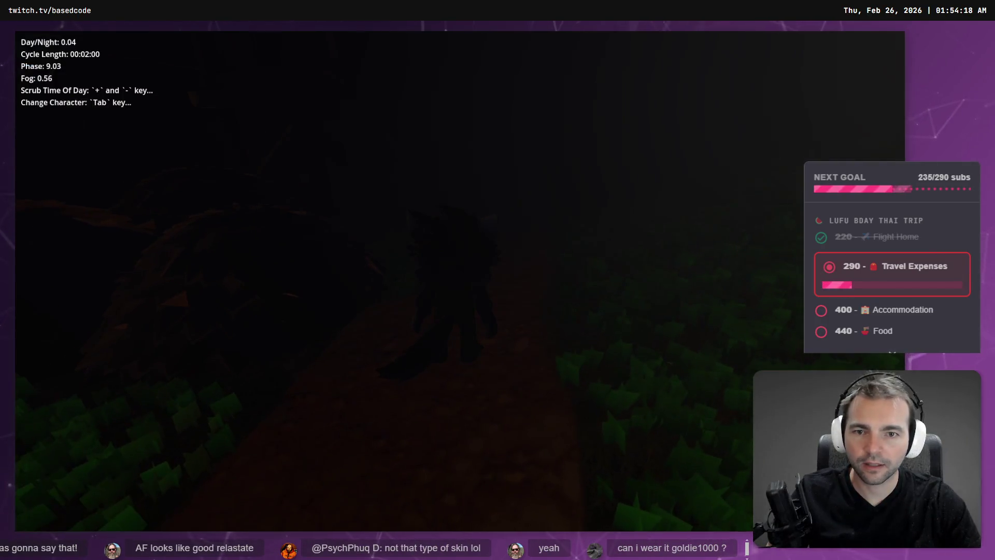
key(alt+Tab)
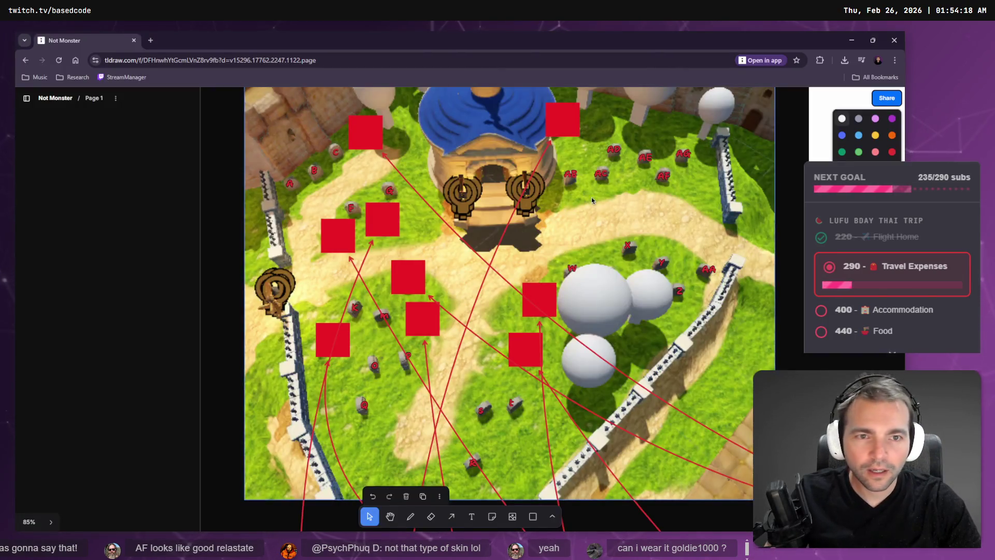
key(alt+Tab)
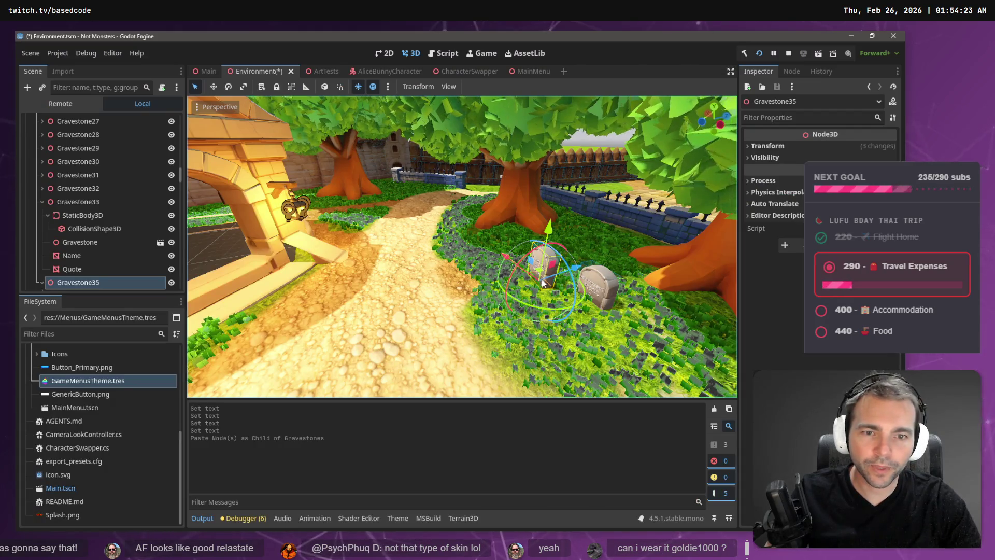
- Move Gravestone35 along X toward the gate and rotate it about 165 degrees
mouse_move(512, 262)
mouse_down()
mouse_move(396, 156)
mouse_move(413, 194)
mouse_move(438, 203)
mouse_up()
key(w)
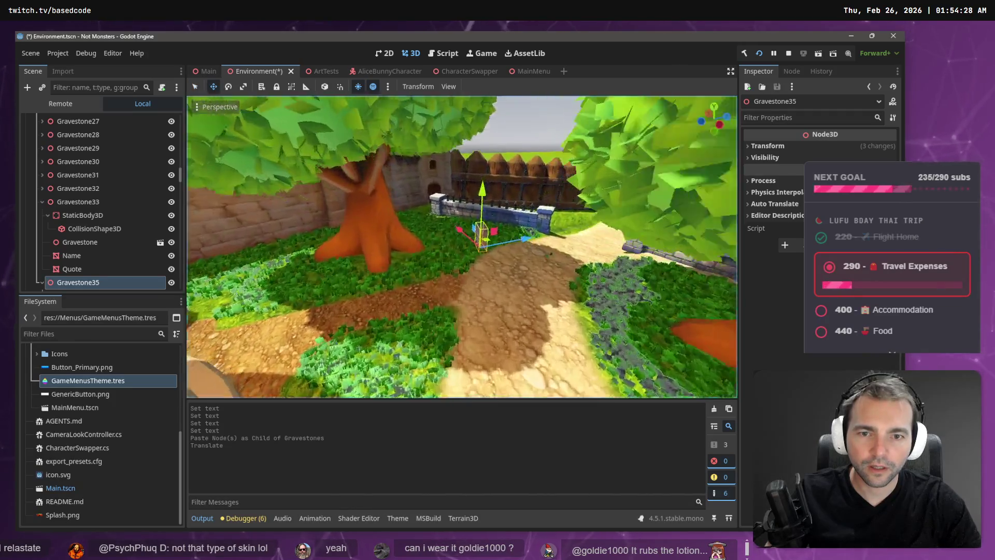
key(e)
mouse_move(422, 262)
mouse_down()
mouse_move(499, 235)
mouse_move(523, 59)
mouse_move(337, 52)
mouse_move(399, 73)
mouse_up()
scroll(78, 268, down, 2)
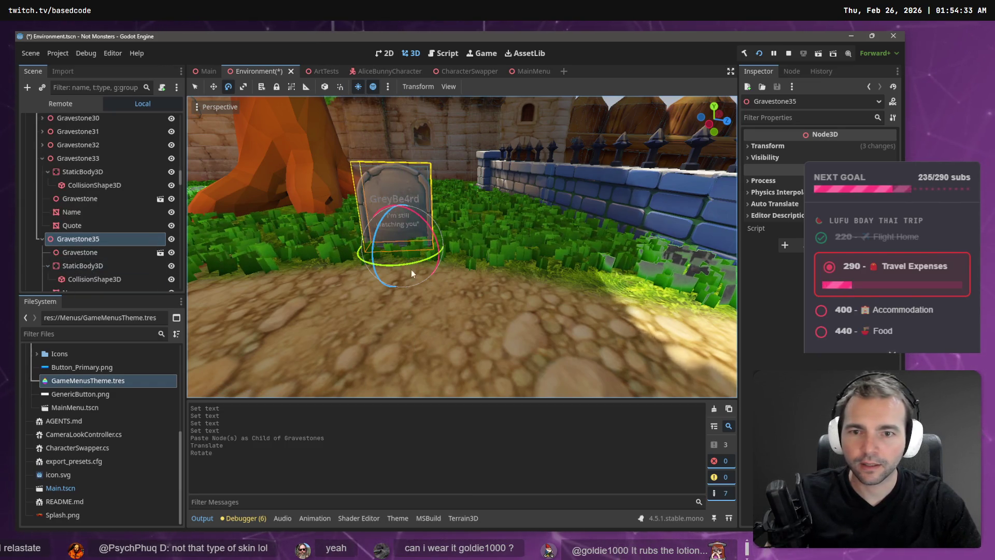
key(w)
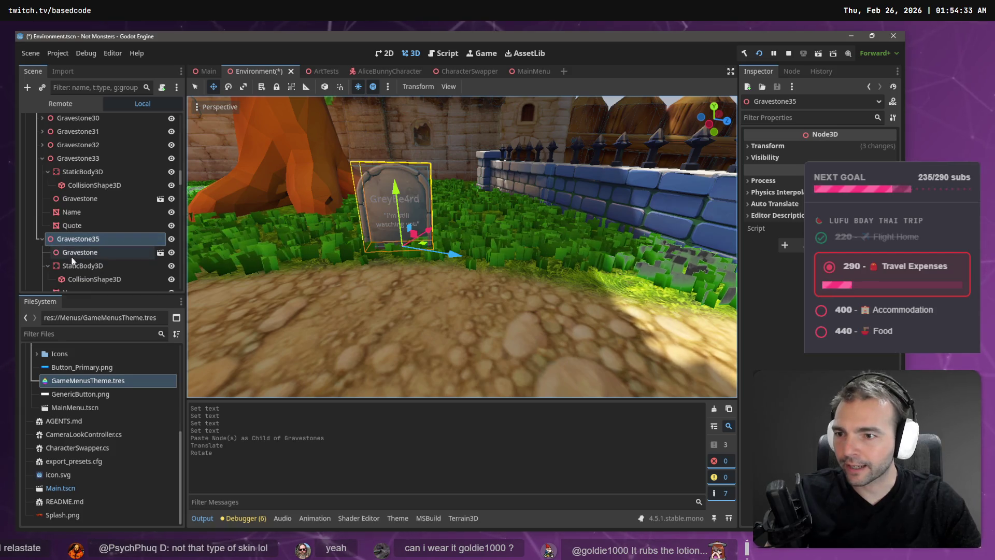
scroll(73, 260, down, 2)
- Add a MeshInstance3D child under both the Name and Epitaph nodes
click(70, 250)
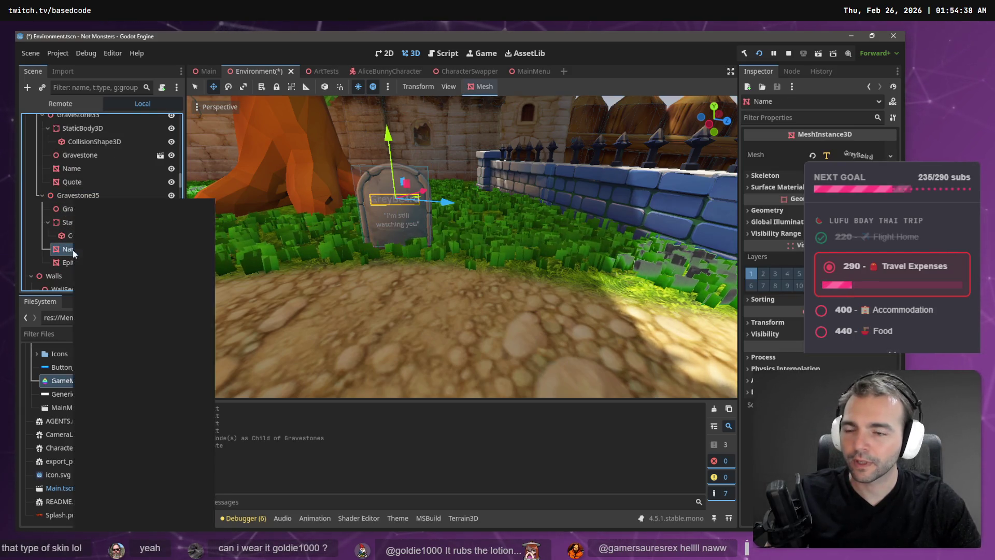
click(135, 225)
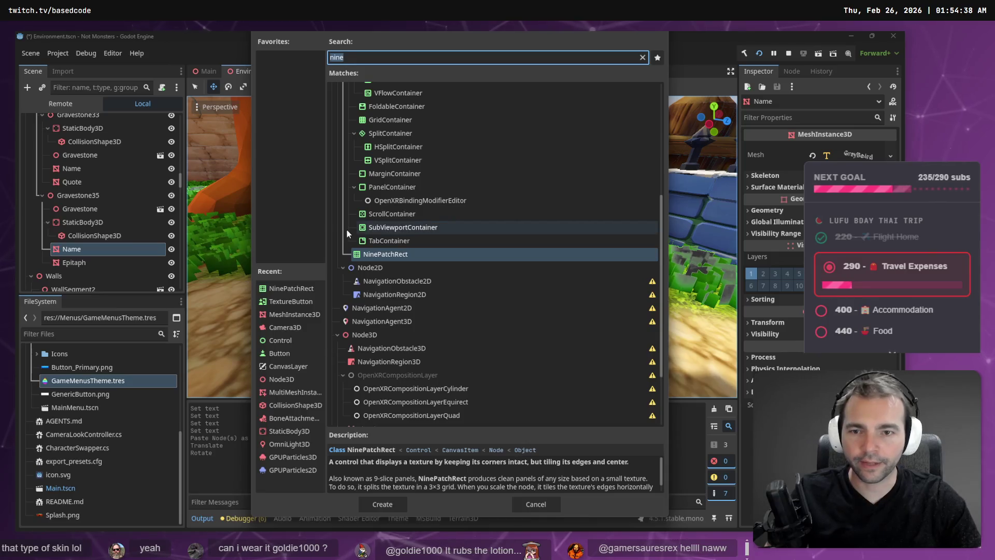
text(Mesh)
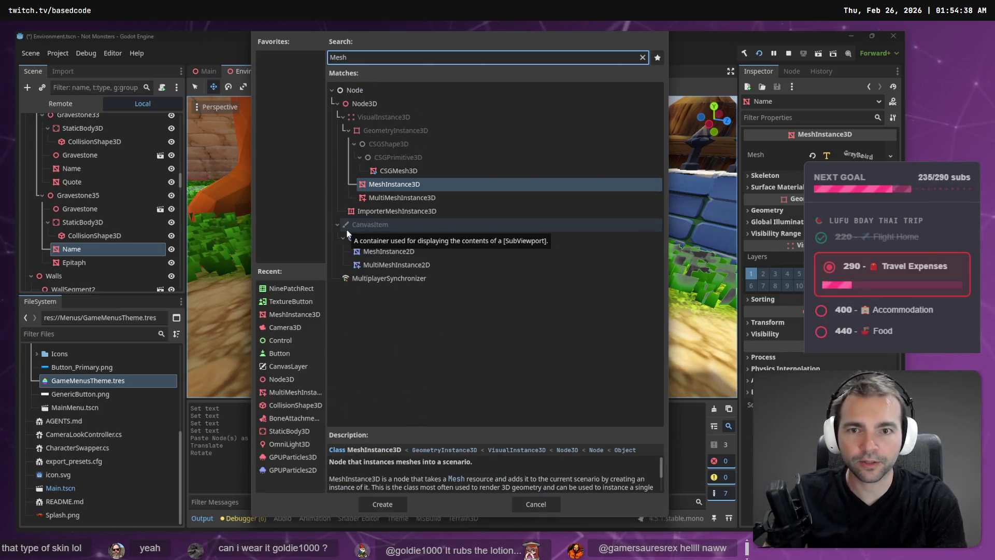
key(Return)
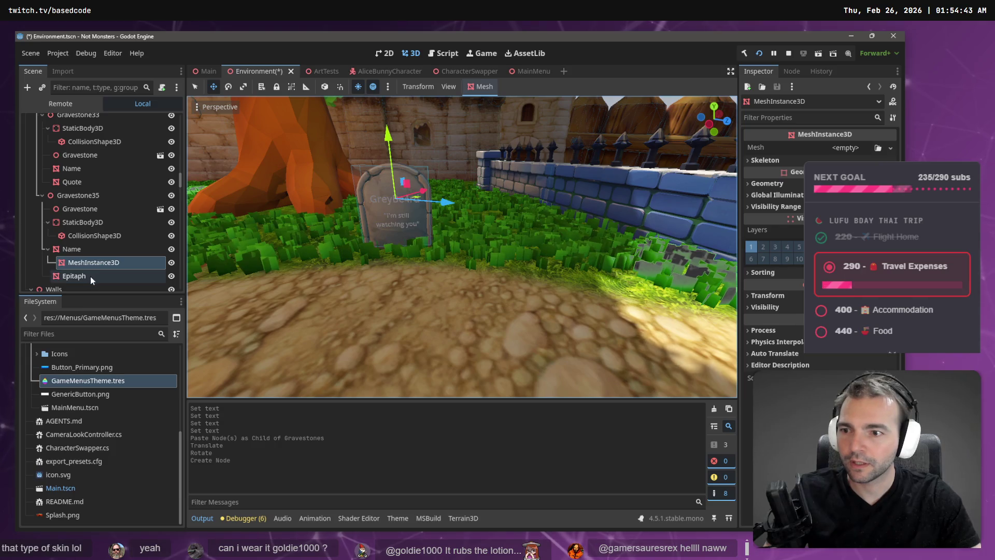
right_click(90, 276)
click(157, 224)
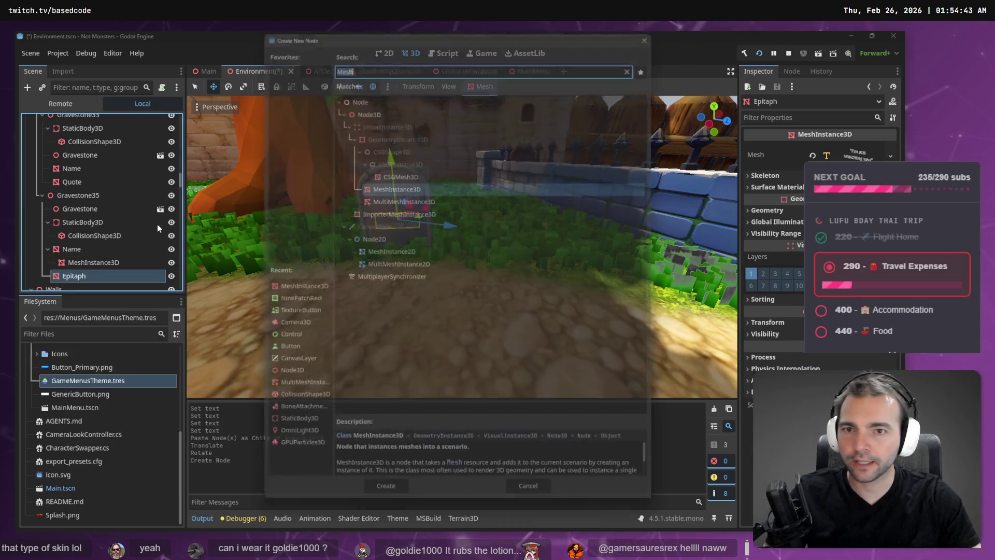
key(Return)
click(86, 254)
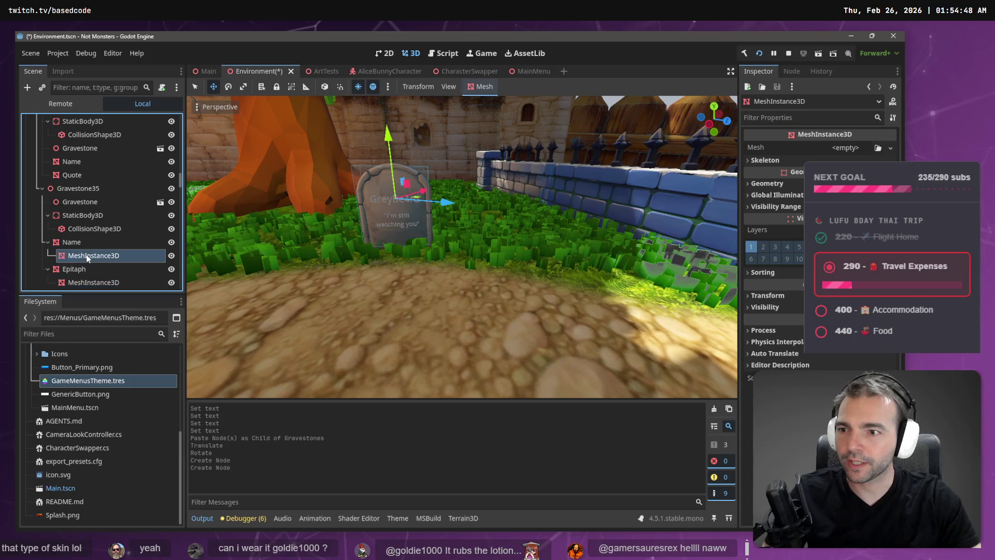
- Rename the two new mesh nodes to Name and Quote
double_click(86, 254)
text(Name)
key(Return)
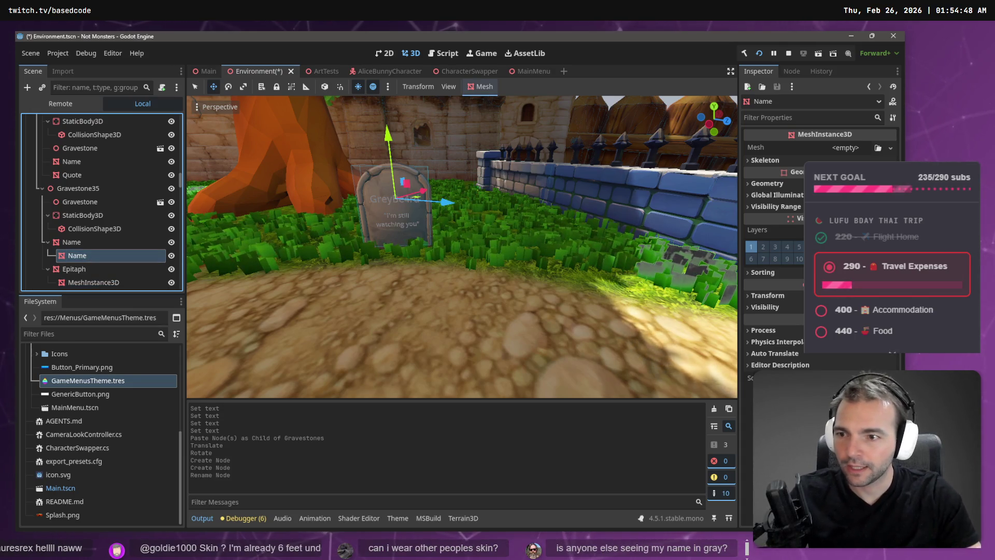
click(91, 281)
double_click(91, 282)
text(Quot)
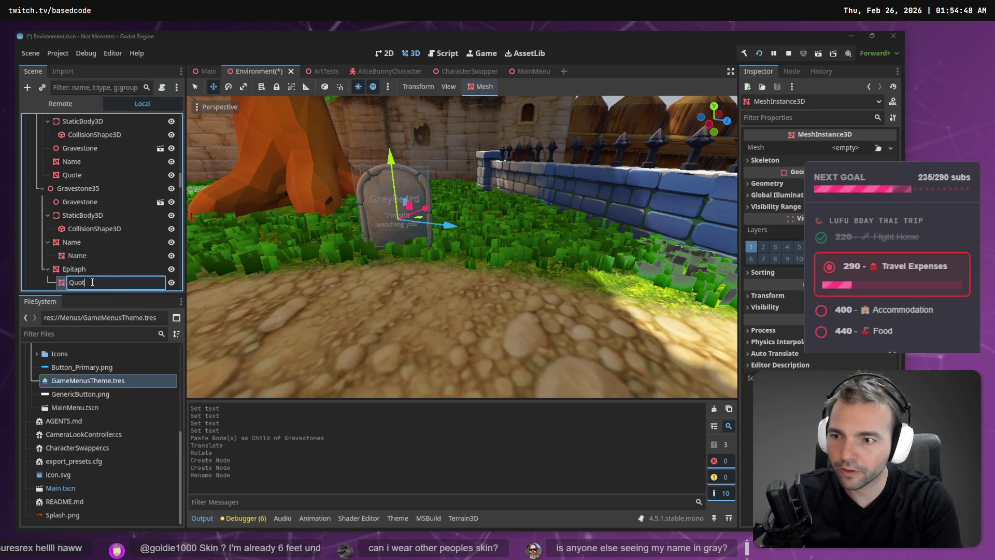
text(e)
key(Return)
- Move both text meshes directly under Gravestone35 and delete the old Name and Epitaph nodes
ctrl+click(77, 254)
drag(76, 255, 72, 203)
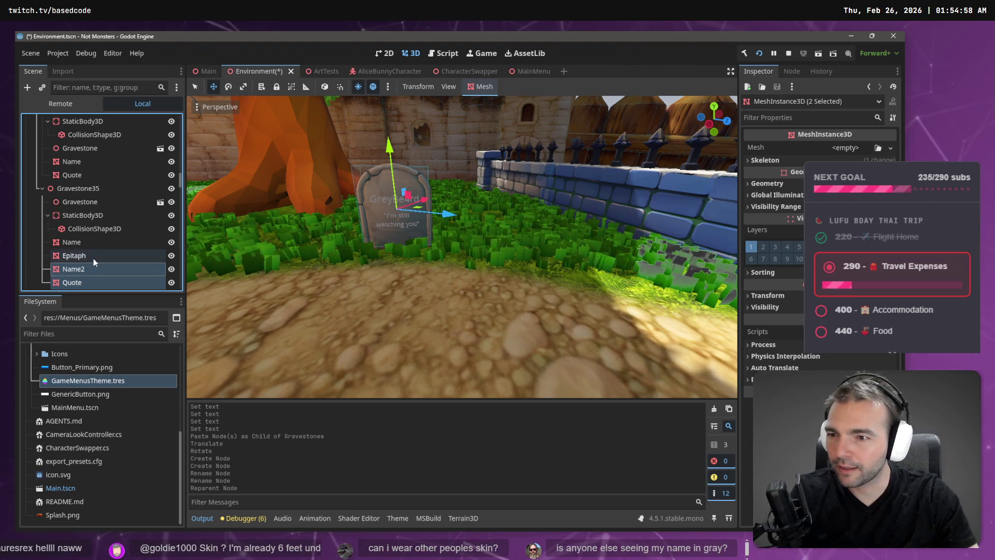
click(86, 243)
key(Delete)
key(Return)
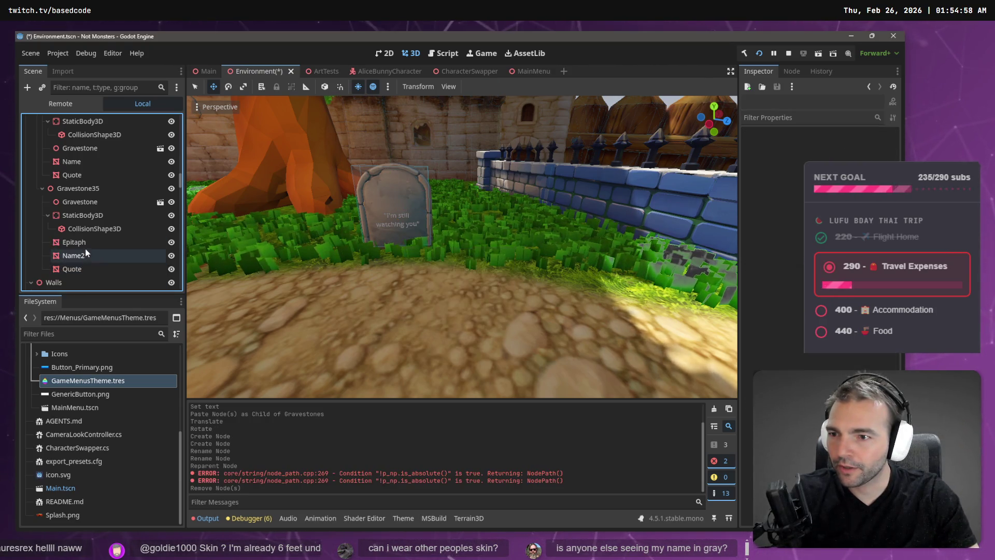
click(86, 244)
key(Delete)
key(Return)
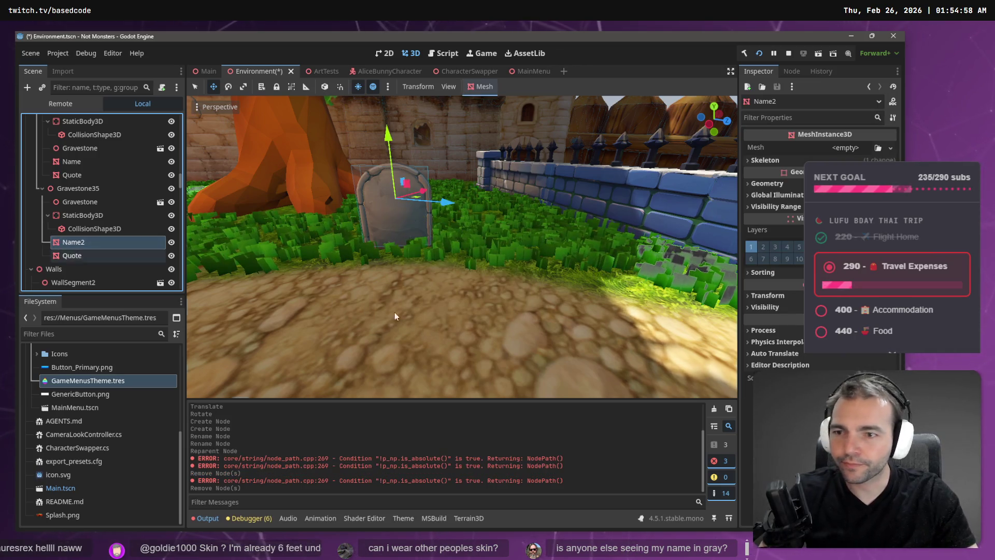
key(alt+Tab)
key(alt+Tab)
key(alt+Tab)
scroll(466, 259, down, 5)
- Draw an arrow from a red map marker to the newest gravestone note
scroll(335, 180, down, 3)
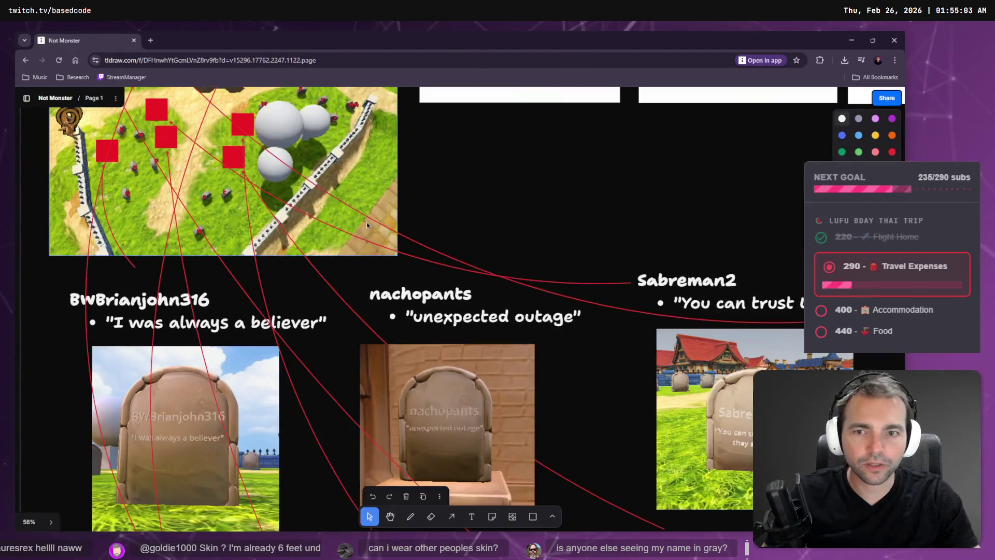
scroll(437, 270, up, 5)
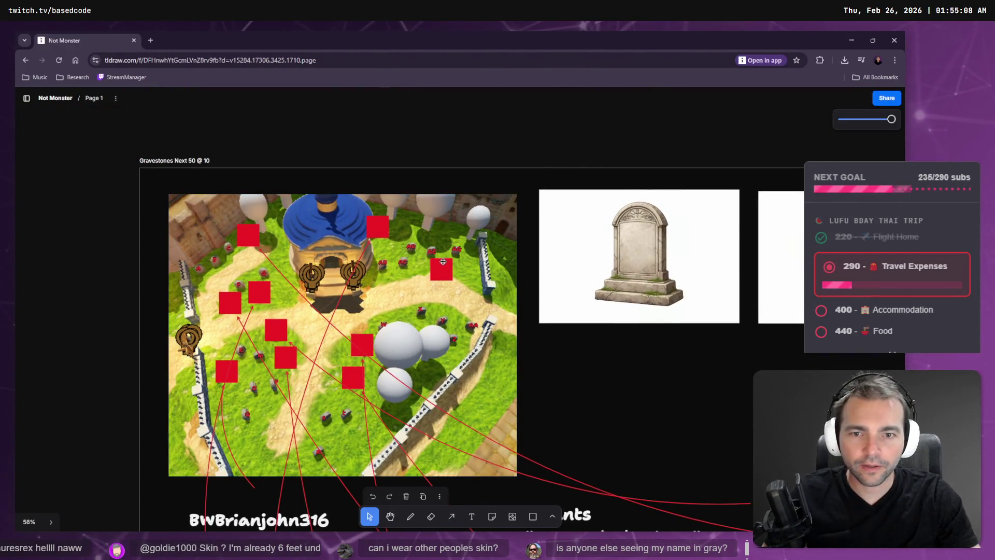
click(443, 262)
scroll(635, 391, down, 5)
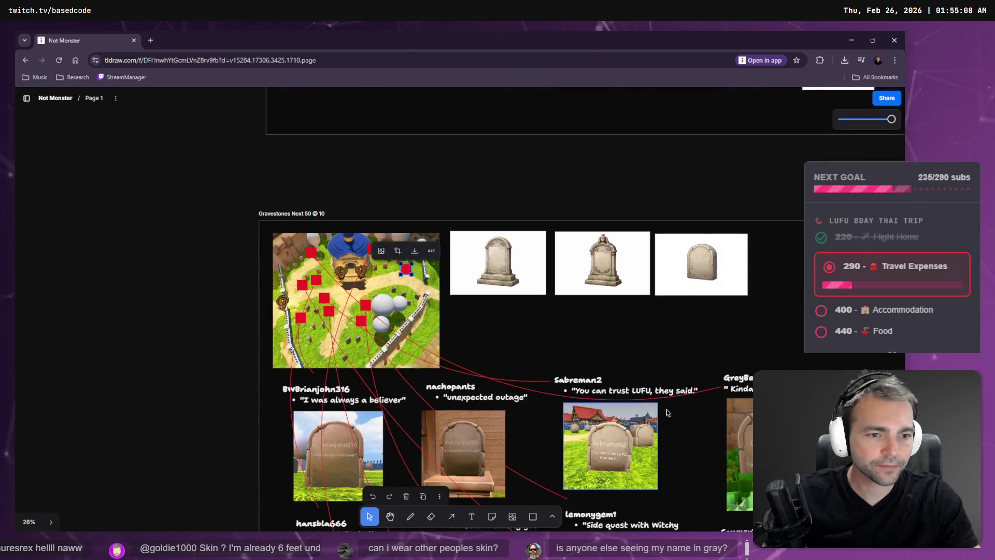
scroll(658, 409, down, 3)
key(a)
drag(310, 149, 635, 414)
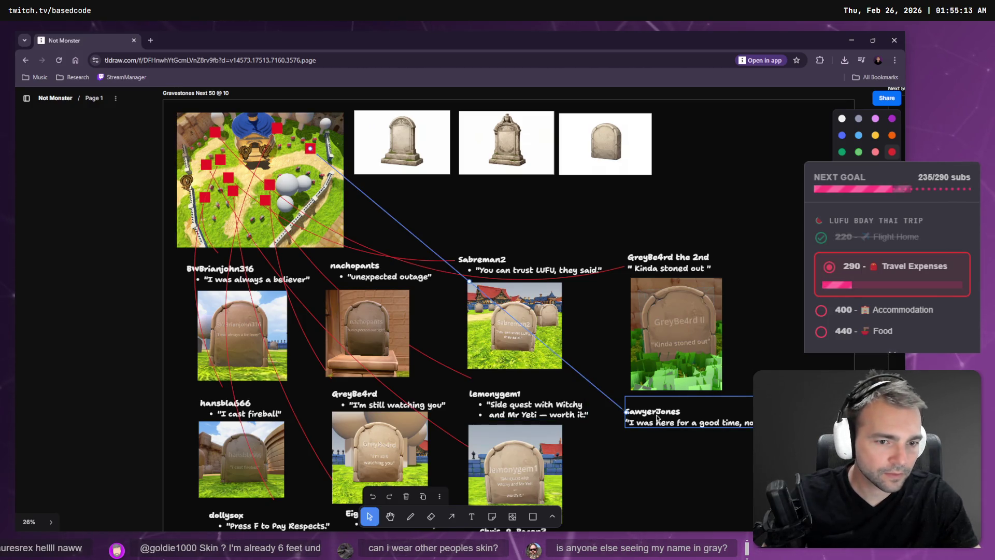
key(alt+Tab)
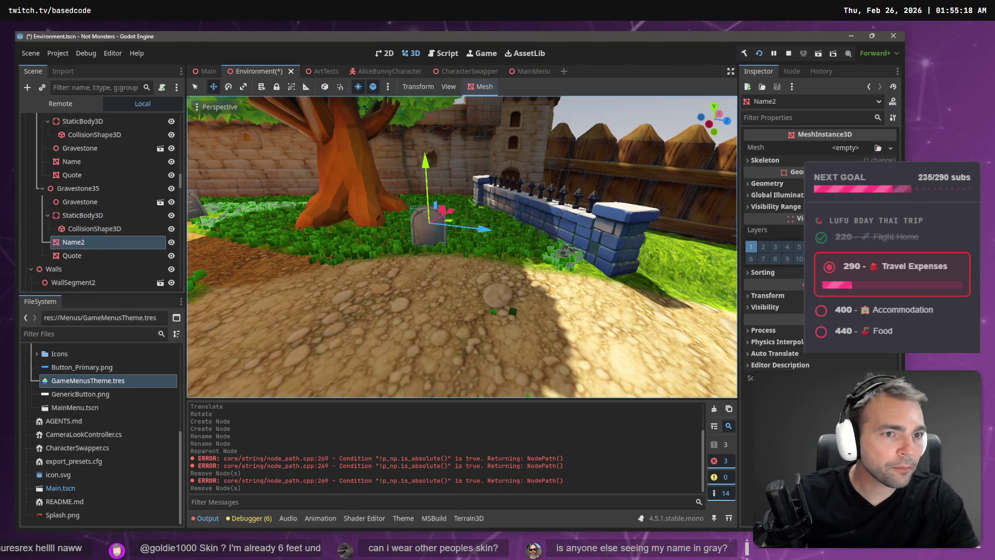
- Give Name2 a new TextMesh whose text is the pasted gravestone name
click(891, 149)
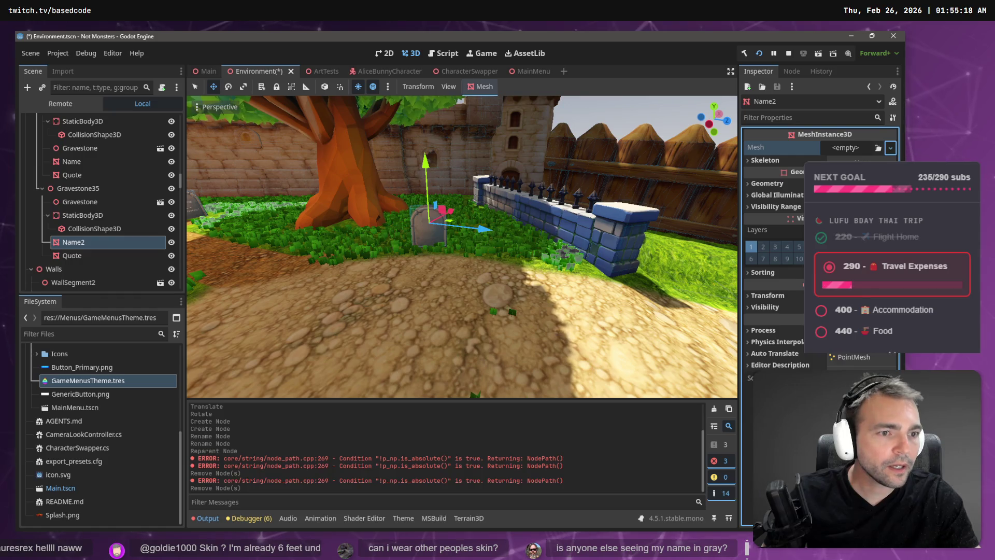
click(852, 413)
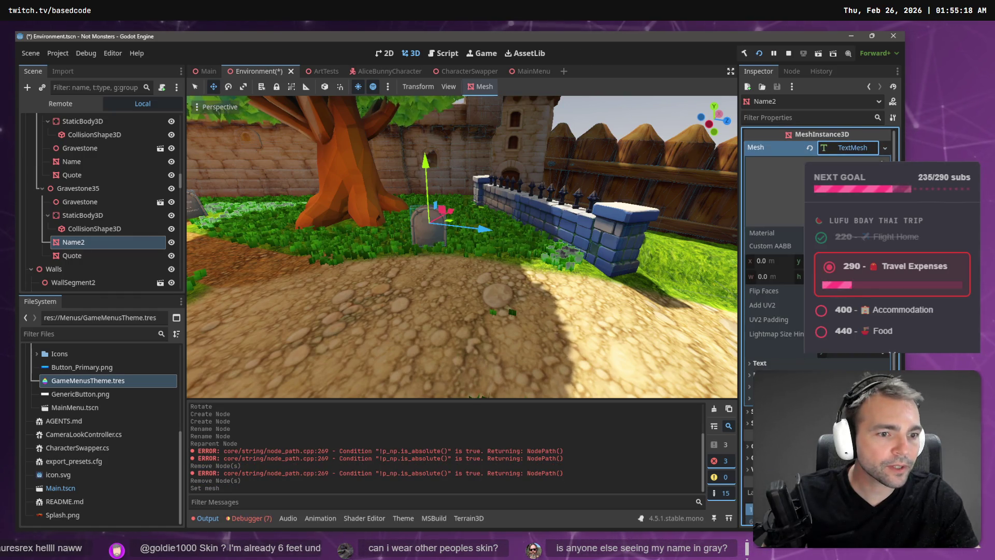
click(759, 363)
key(ctrl+v)
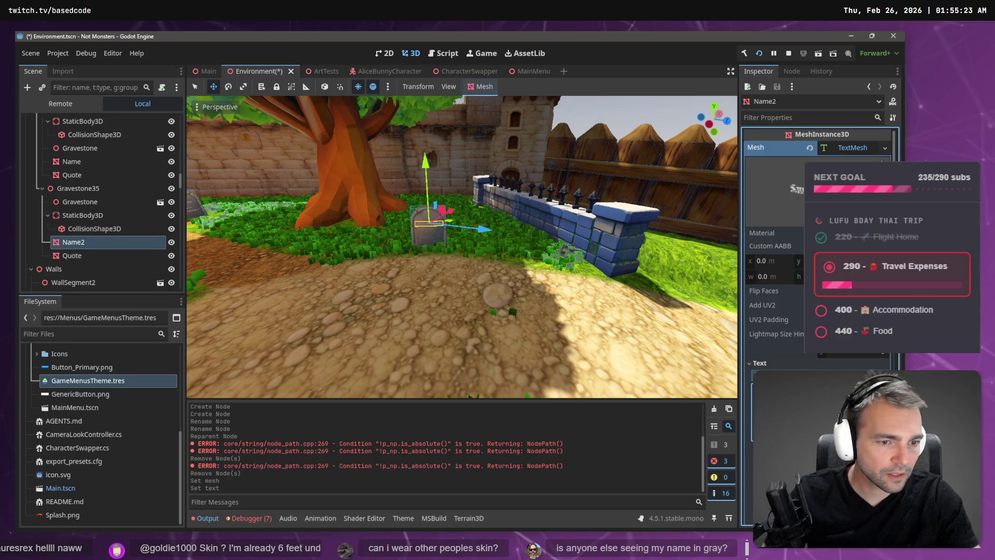
click(73, 261)
key(alt+Tab)
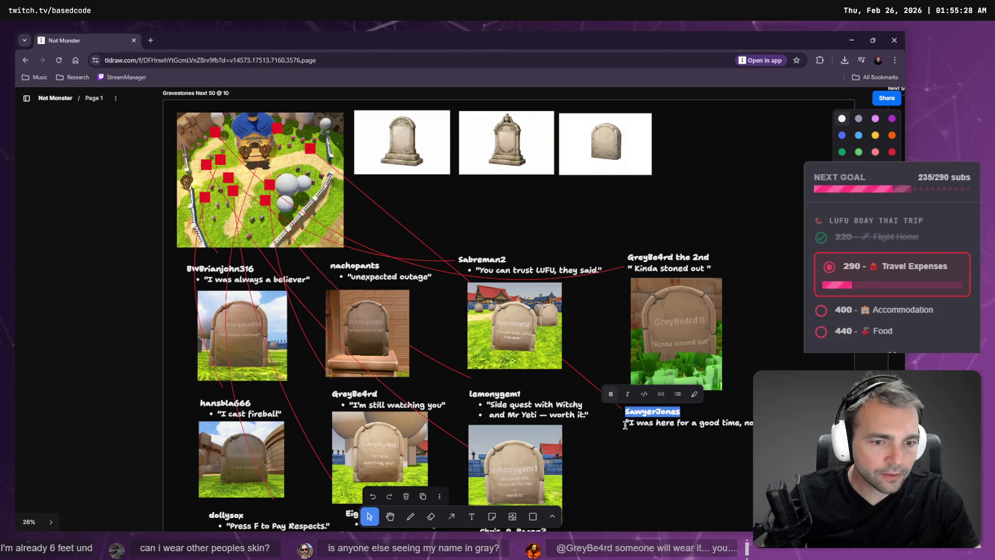
- Copy the quote 'I was here for a good time, not a long time' from the note
key(ctrl+c)
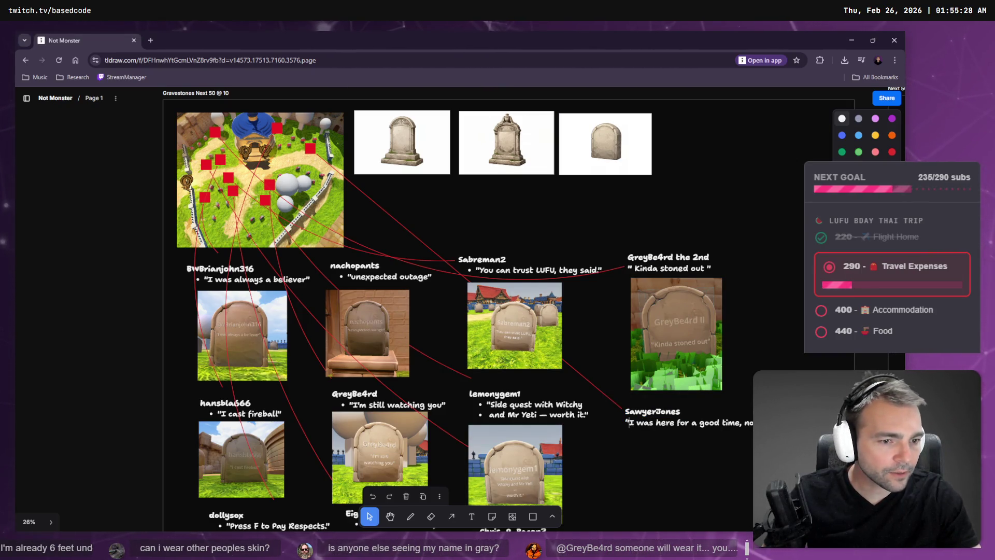
key(ctrl+a)
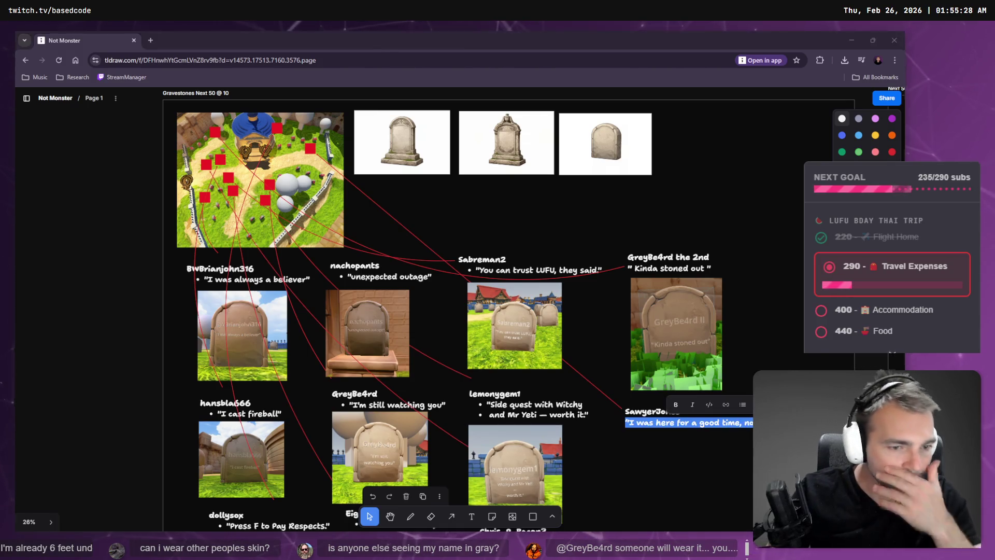
key(alt+Tab)
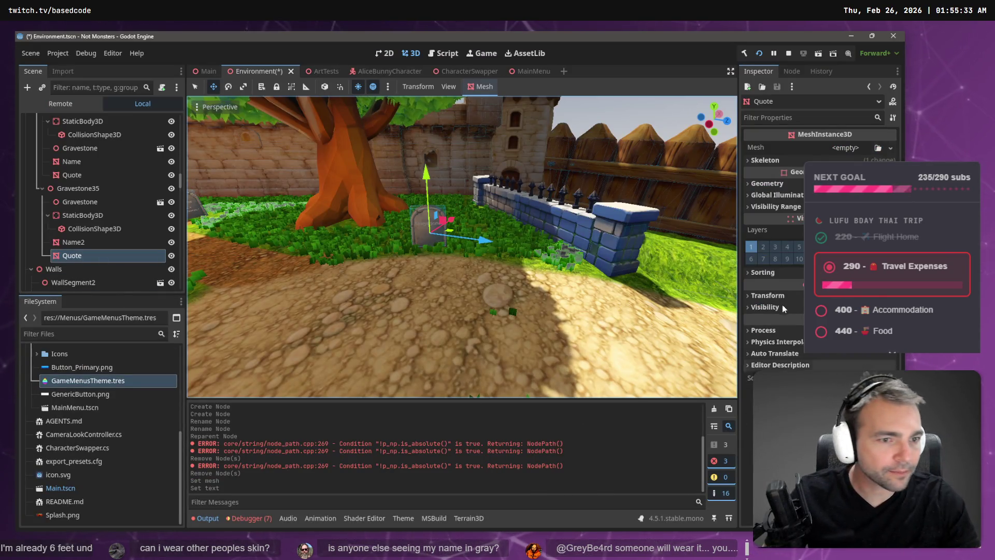
- Give Quote a new TextMesh with the pasted epitaph split over two lines at a smaller font size
click(889, 149)
click(855, 414)
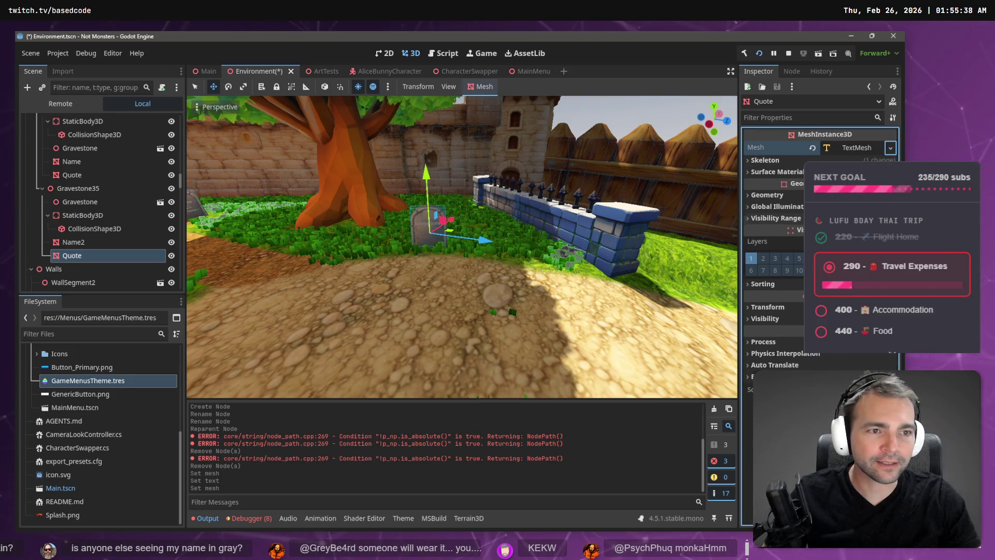
click(842, 149)
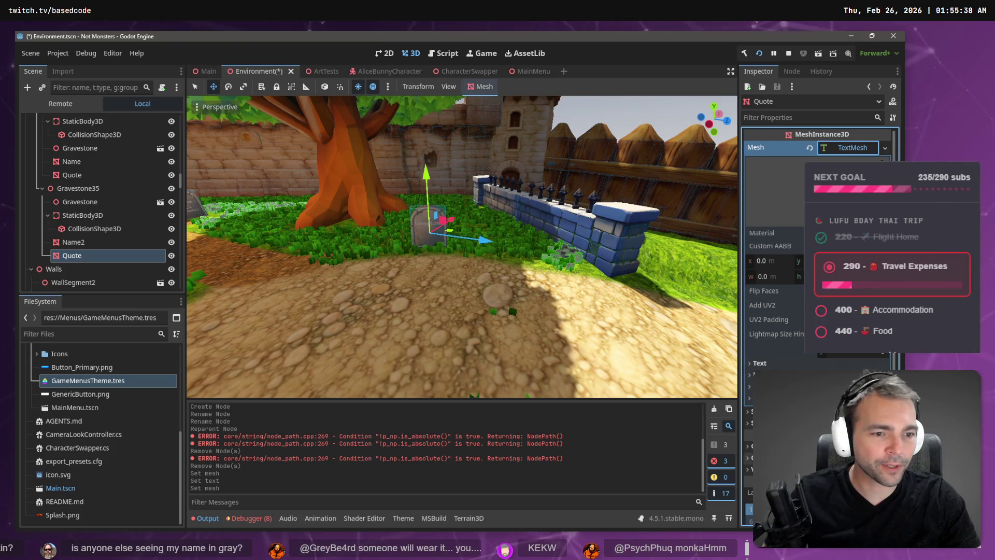
click(760, 363)
key(ctrl+v)
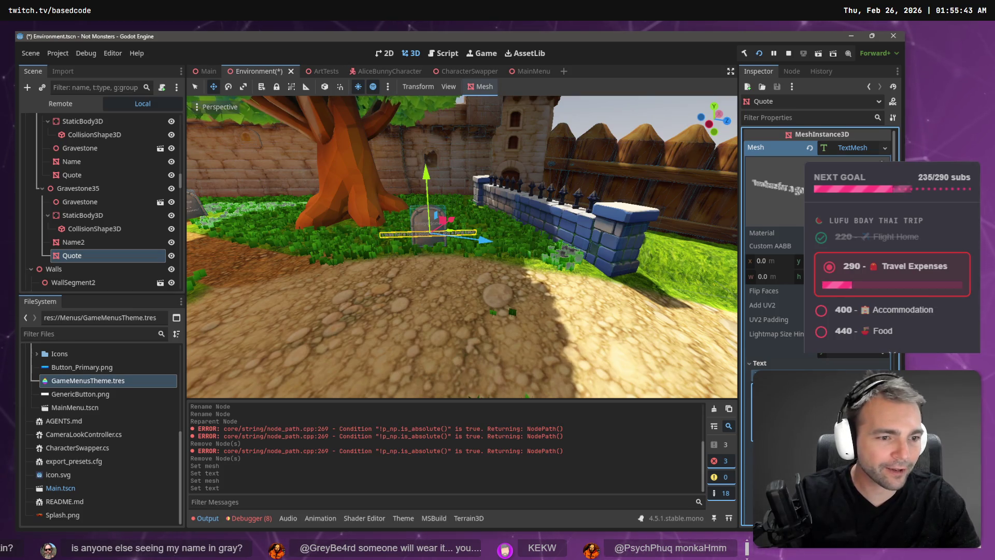
key(Return)
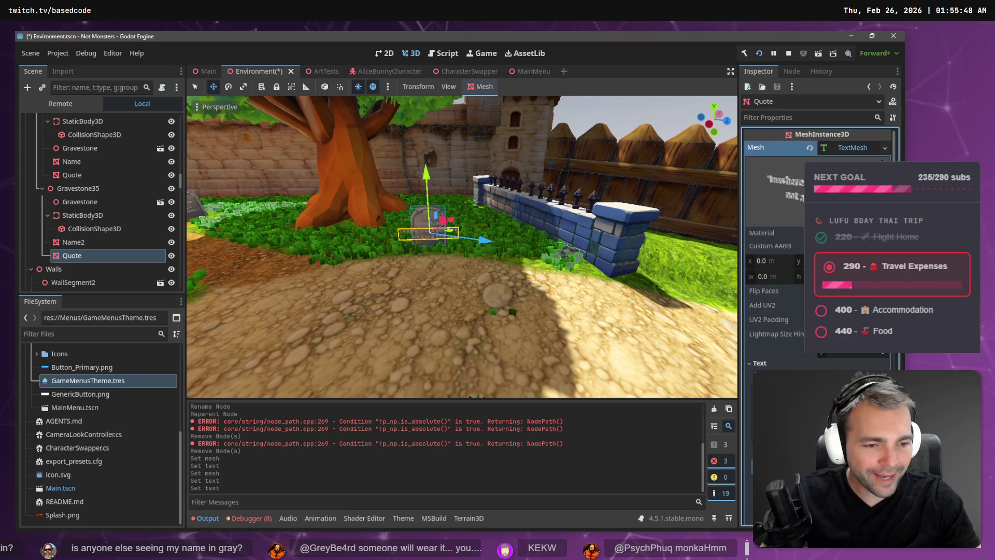
key(Return)
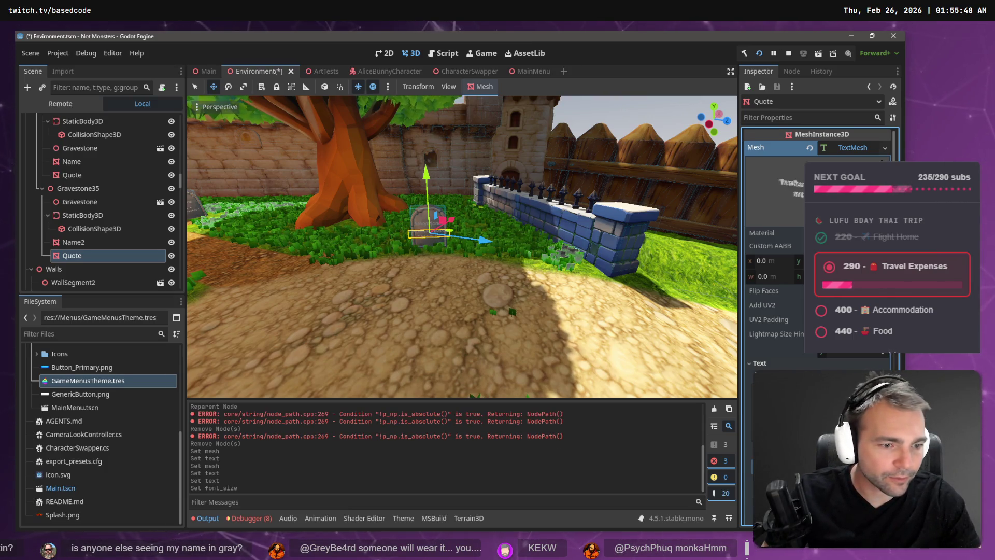
key(Return)
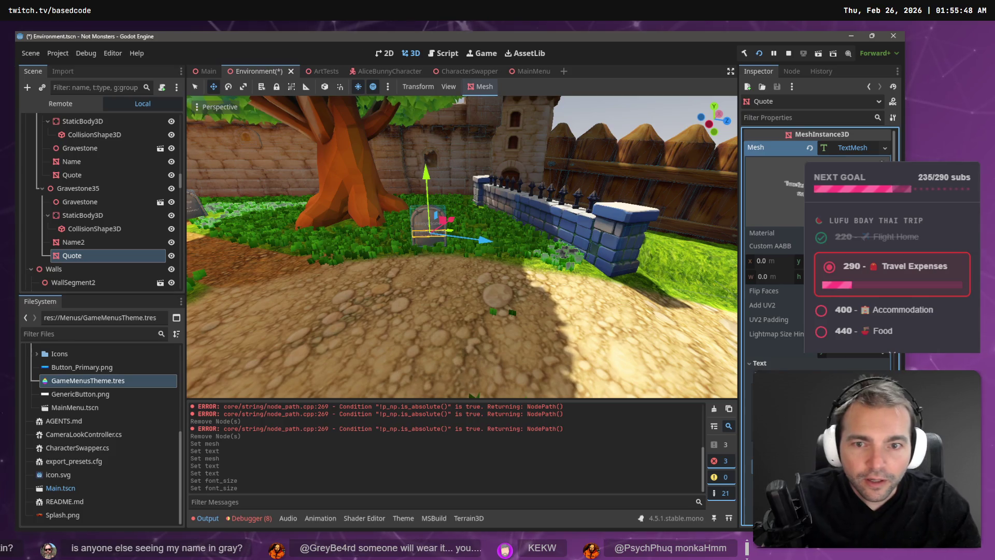
- Take a region screenshot of the finished Gravestone35 in the 3D view
click(622, 120)
scroll(622, 120, up, 5)
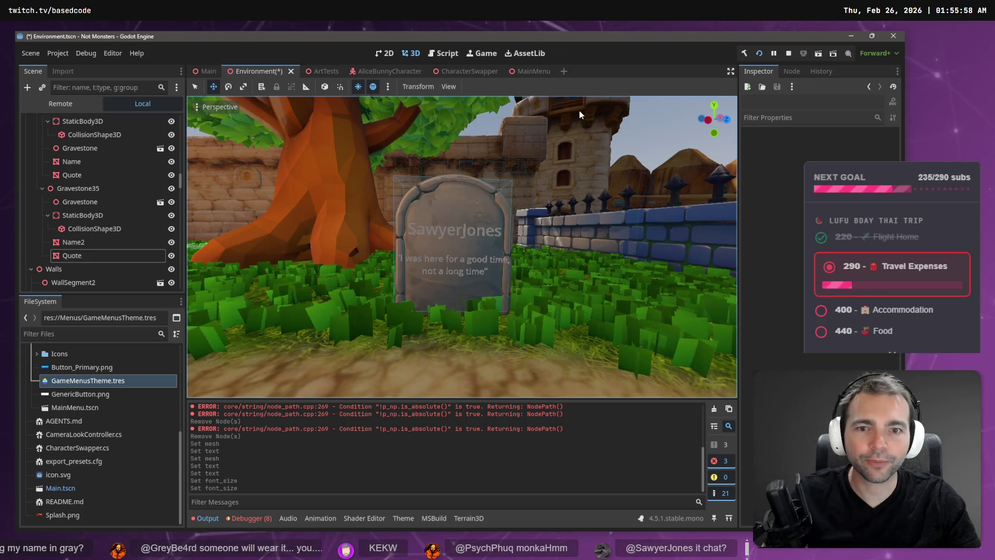
key(Print)
mouse_move(558, 99)
mouse_down()
mouse_move(502, 184)
mouse_move(272, 359)
mouse_move(328, 402)
mouse_move(329, 381)
mouse_up()
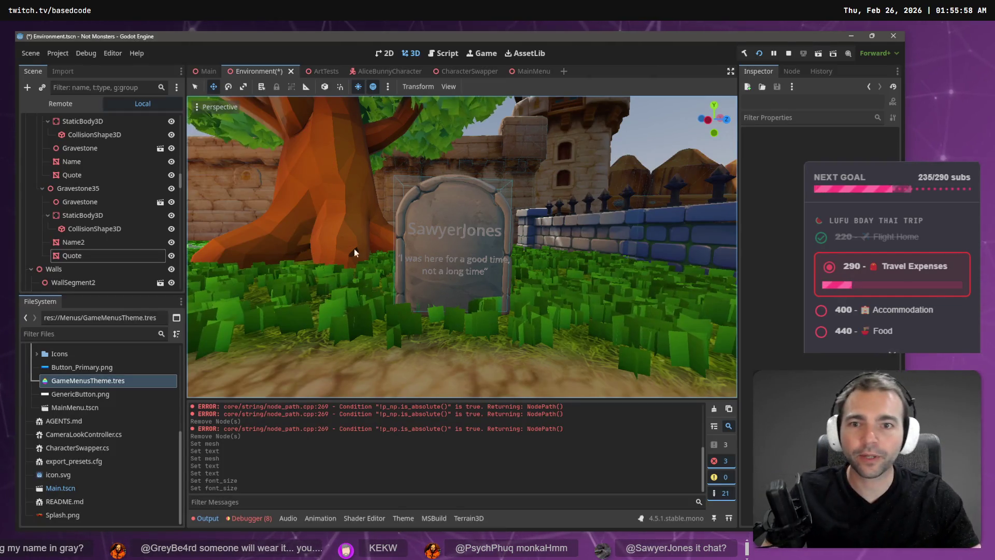
key(alt+Tab)
key(Escape)
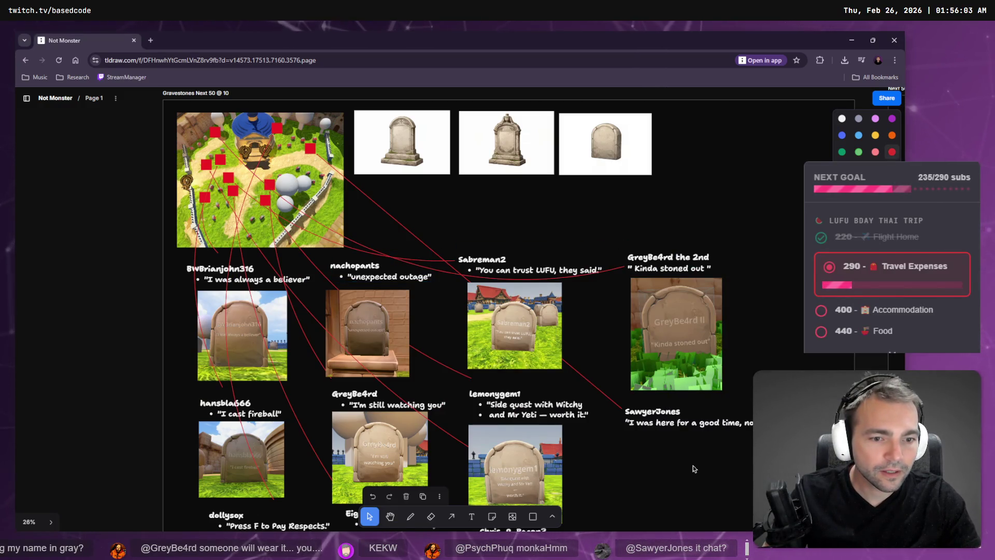
- Paste the gravestone screenshot below the newest note and curve the arrow toward it
key(ctrl+v)
mouse_move(466, 316)
mouse_down()
mouse_move(659, 482)
mouse_move(660, 464)
mouse_move(730, 529)
mouse_move(720, 444)
mouse_up()
click(798, 272)
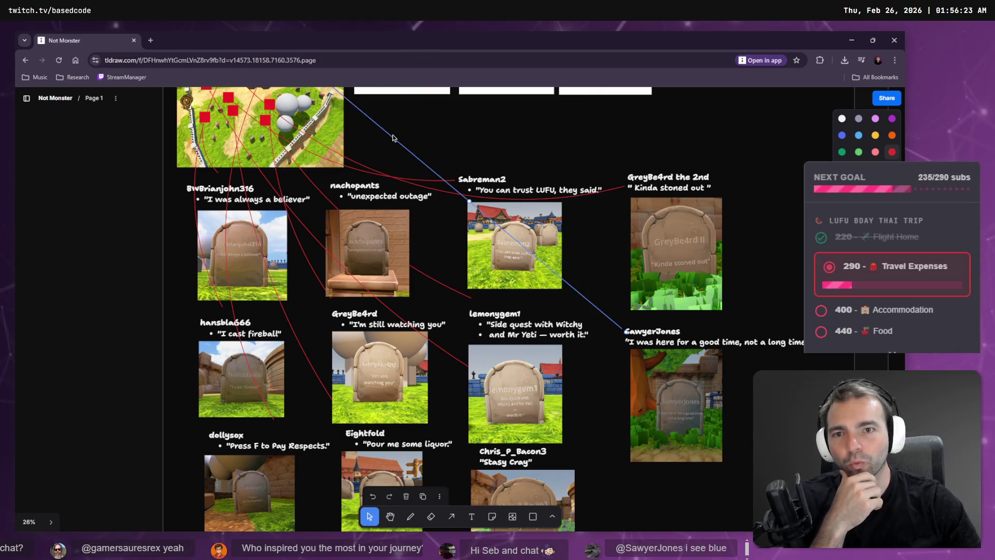
mouse_move(469, 202)
mouse_down()
mouse_move(451, 247)
mouse_move(456, 241)
mouse_up()
click(465, 138)
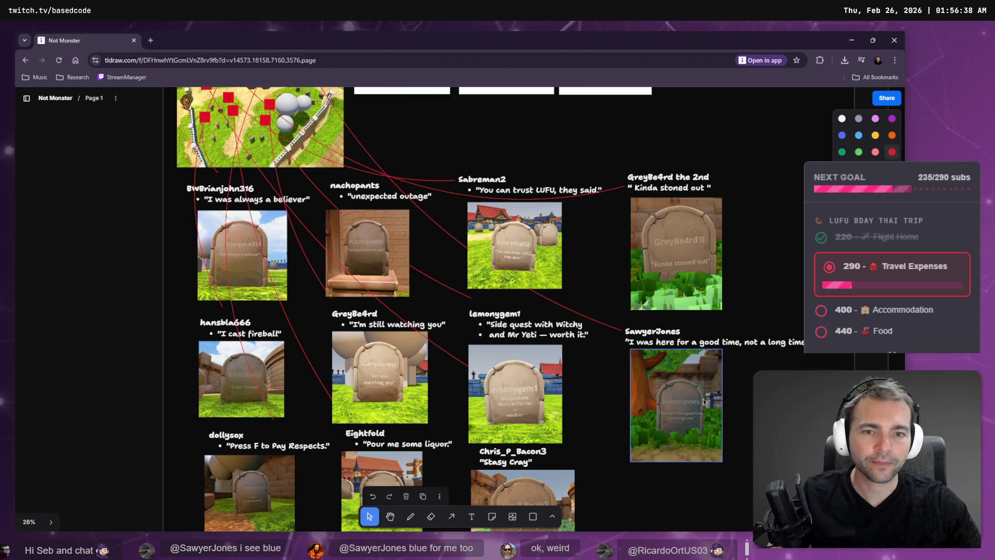
- Shrink the two right-column gravestone pictures to match the other gravestones' size
scroll(671, 323, down, 5)
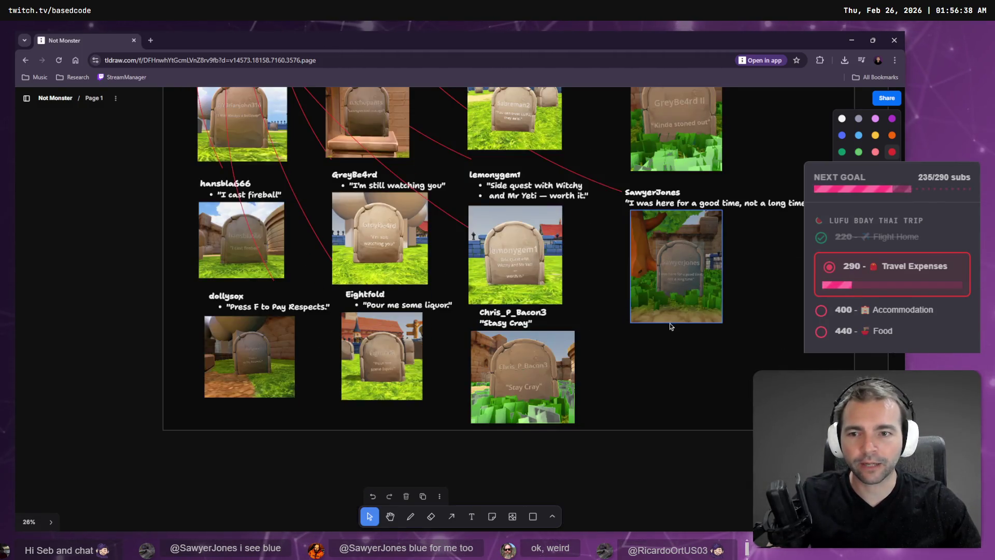
scroll(671, 324, down, 3)
drag(702, 330, 590, 454)
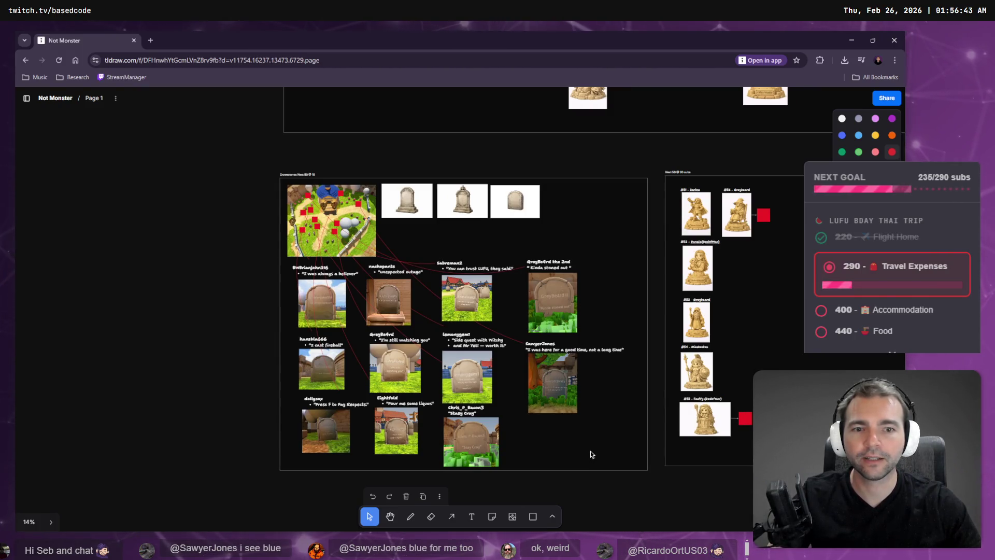
click(535, 394)
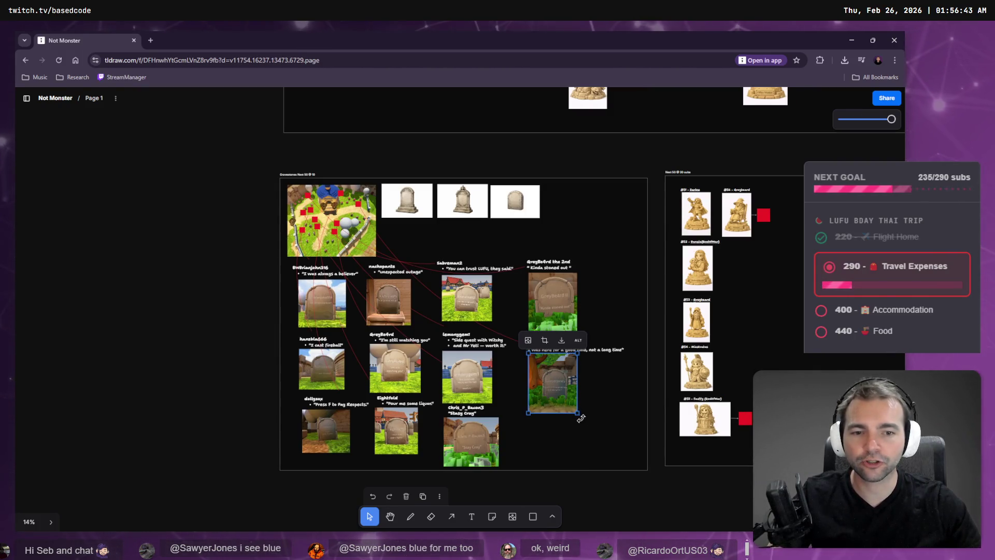
drag(577, 412, 574, 404)
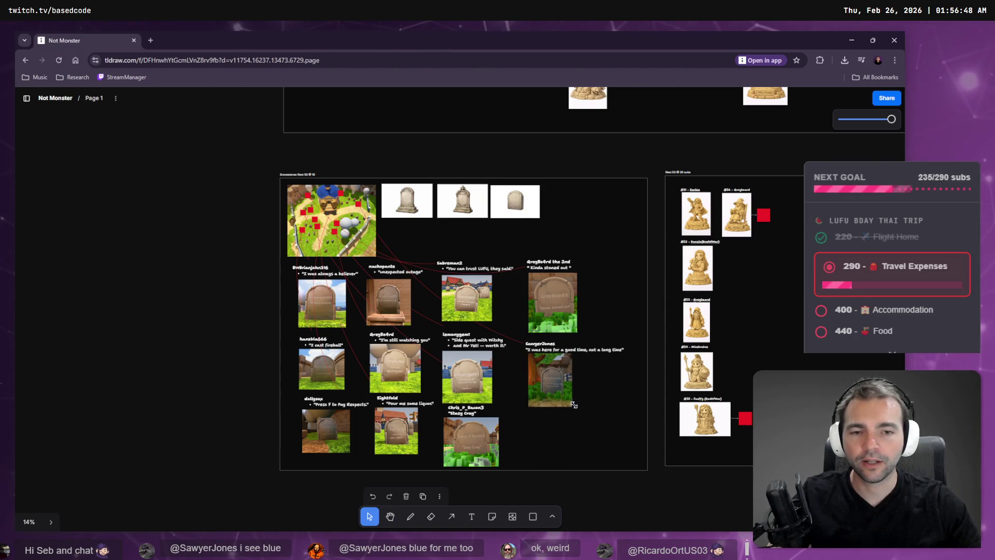
click(575, 330)
drag(575, 334, 567, 330)
click(171, 241)
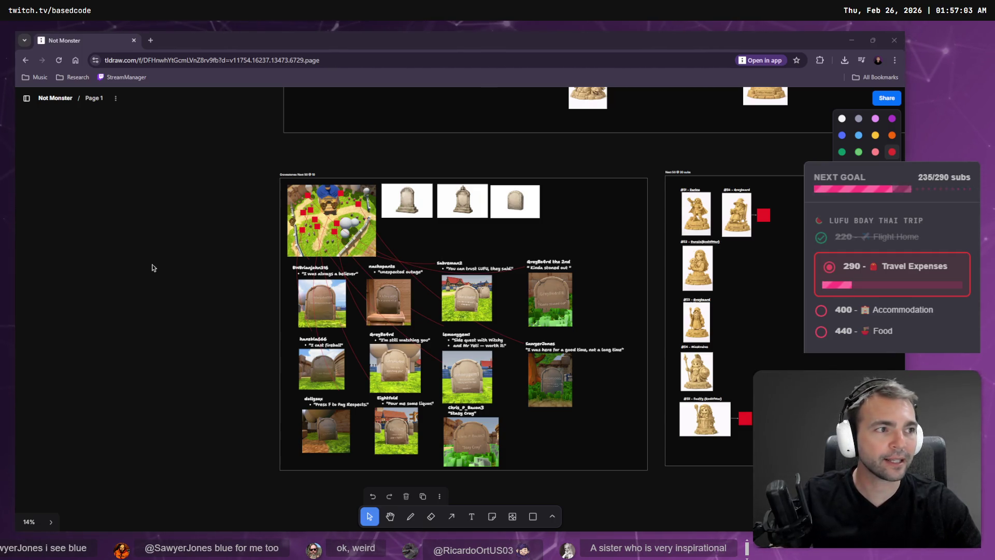
key(alt+Tab)
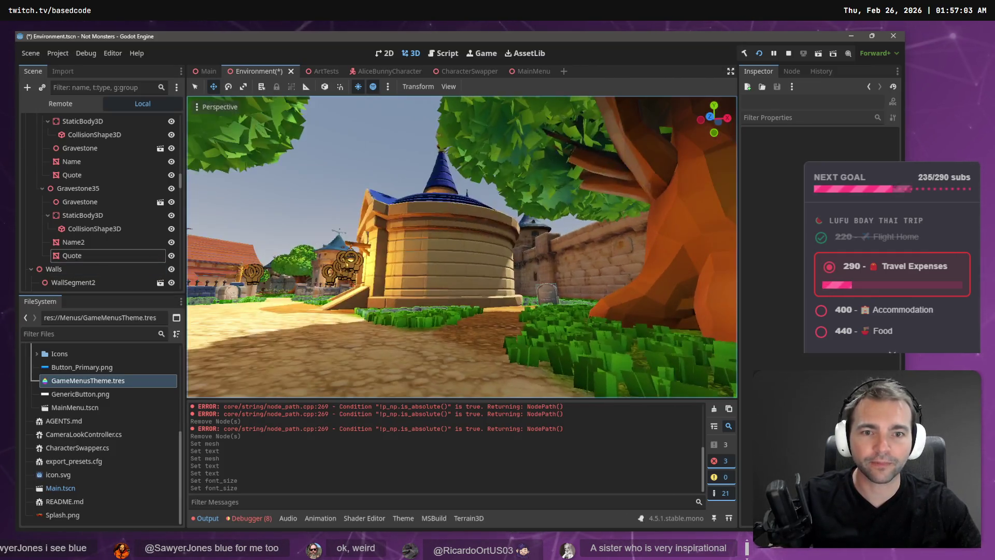
- Frame the Quote node and save the Environment scene
key(f)
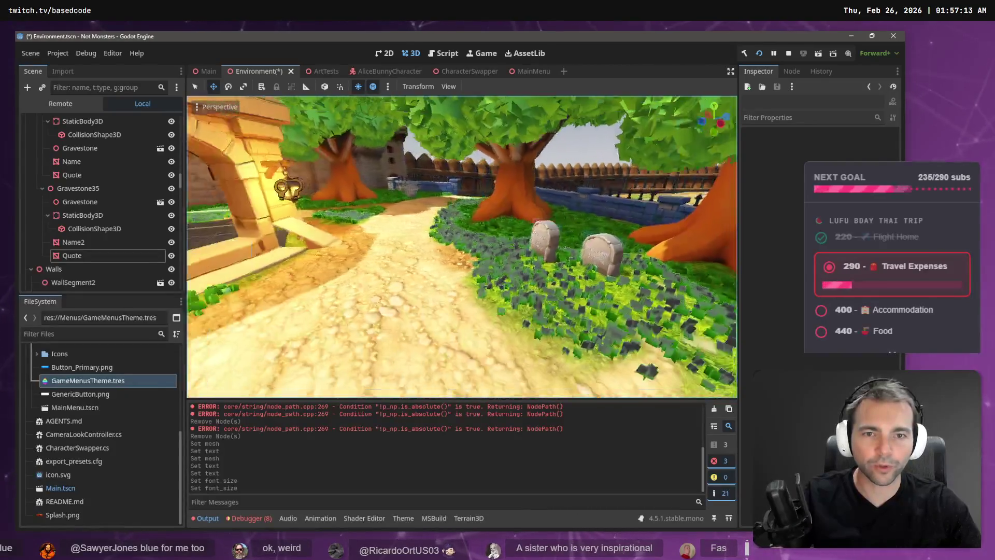
key(ctrl+s)
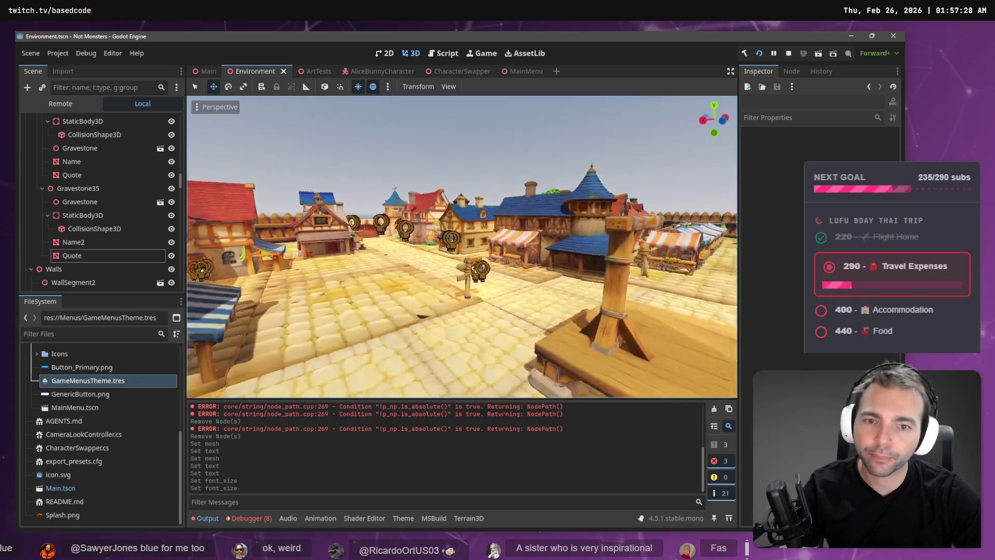
scroll(462, 247, up, 2)
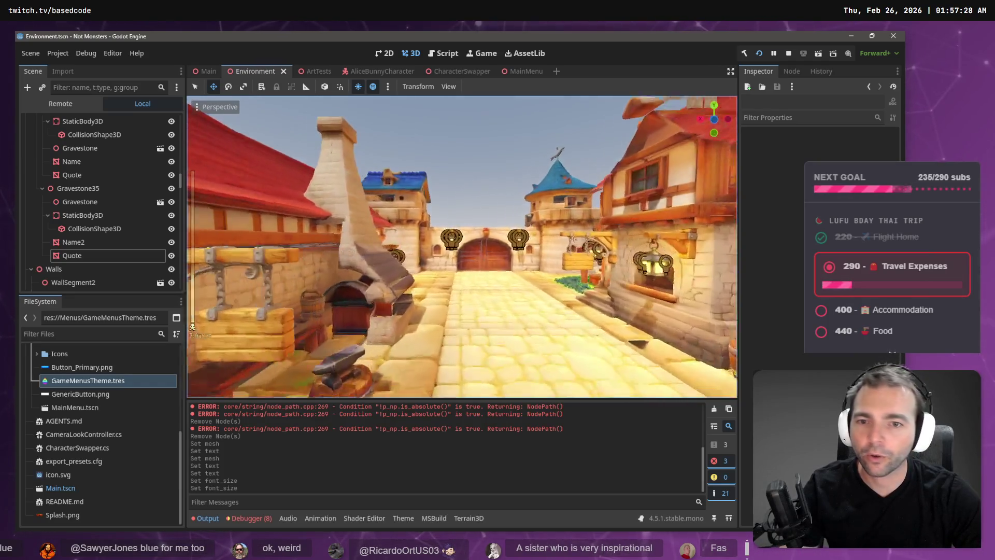
scroll(462, 247, down, 2)
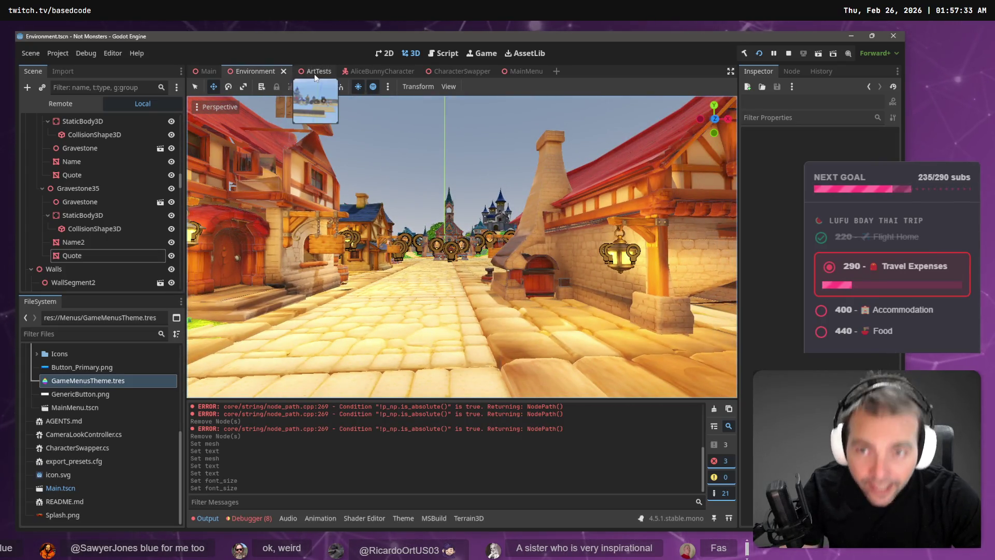
- Close the ArtTests, CharacterSwapper and AliceBunnyCharacter tabs and switch to MainMenu
click(303, 71)
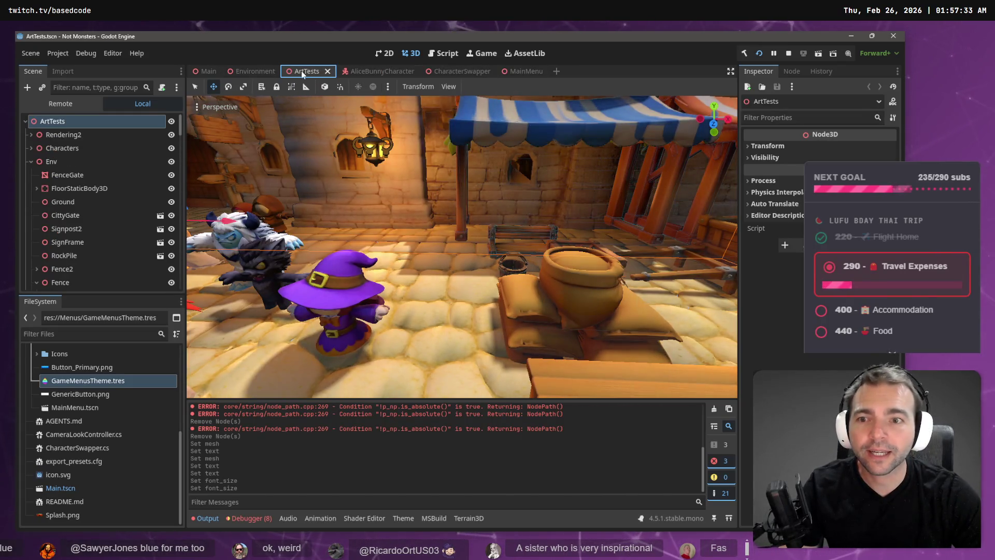
click(328, 74)
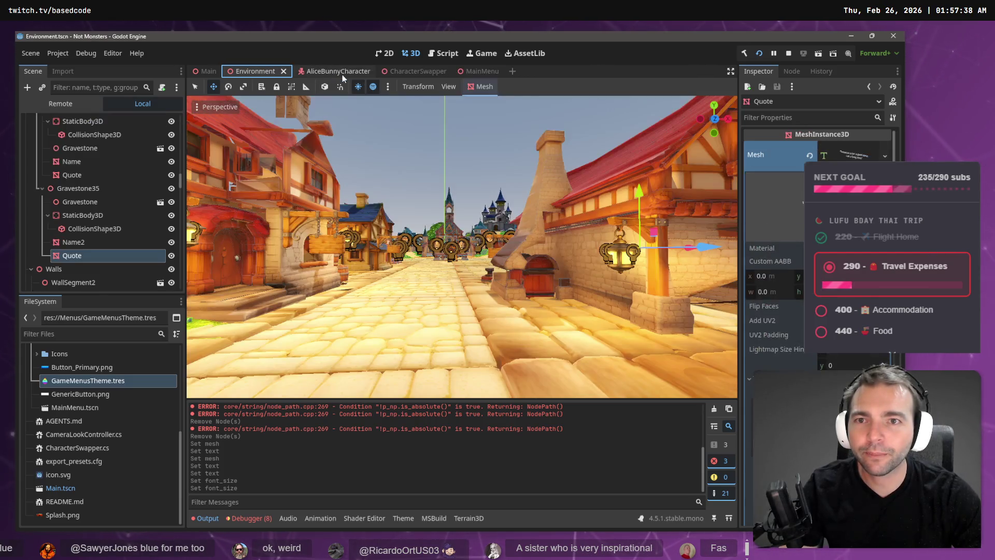
click(342, 73)
click(368, 73)
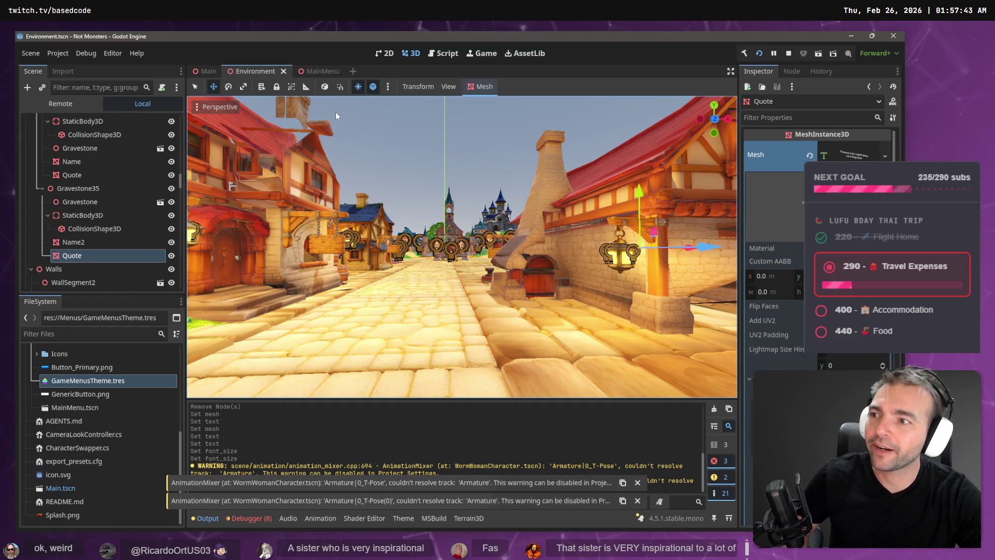
click(321, 74)
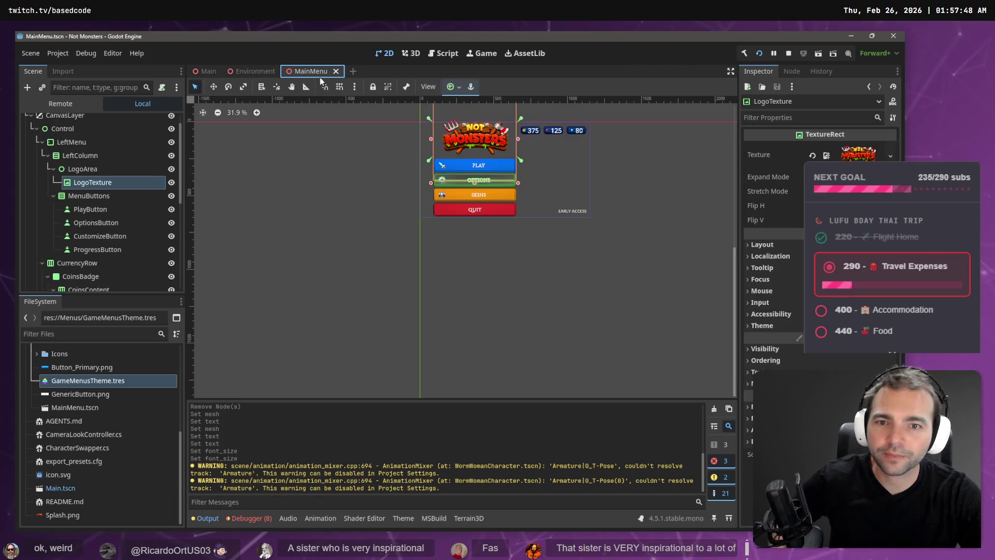
- Run the project with F5 to review the restyled main menu buttons, then close it
key(F5)
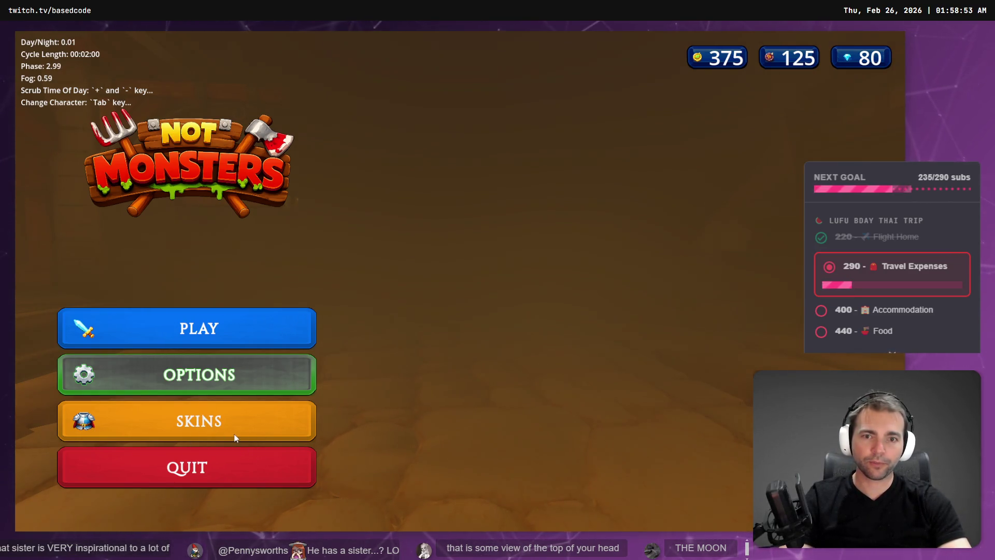
key(alt+Tab)
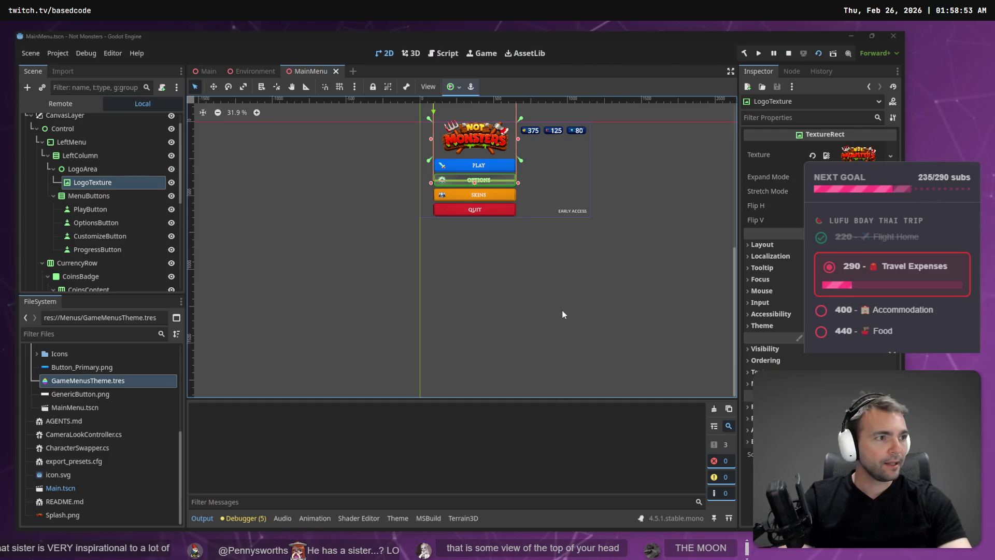
key(alt+Tab)
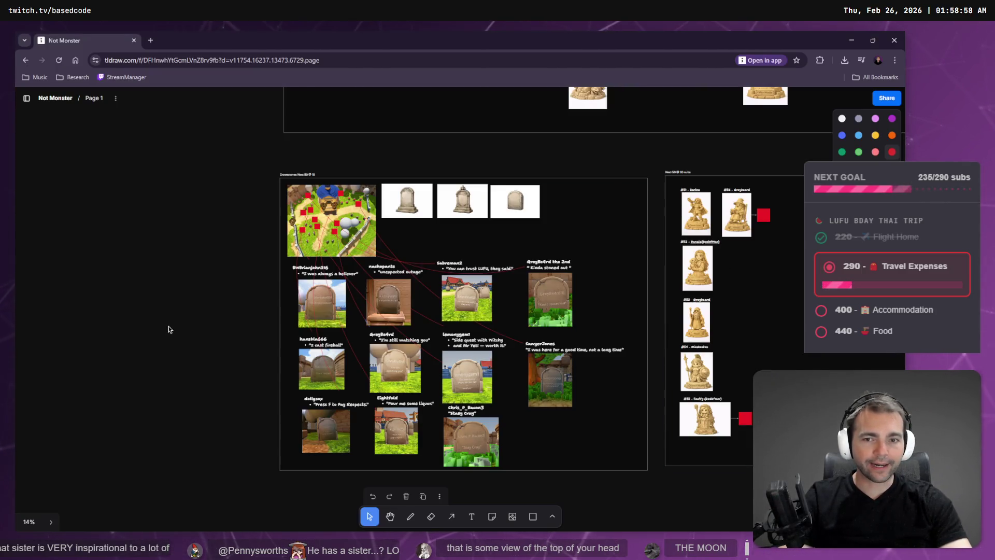
- Scroll the tldraw canvas until the Not Monster main menu mockup fills the view
scroll(508, 264, down, 5)
scroll(612, 239, up, 10)
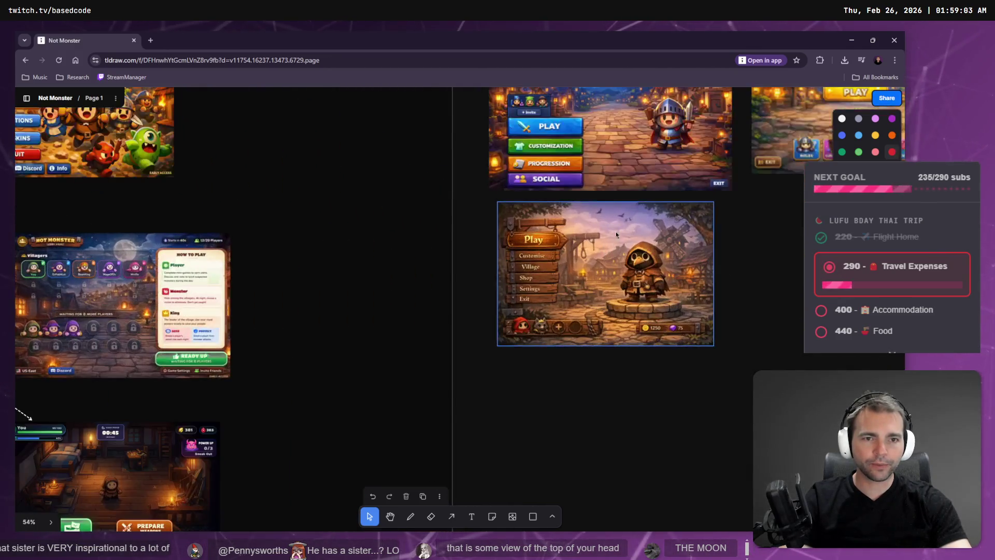
scroll(612, 238, up, 3)
scroll(549, 204, up, 5)
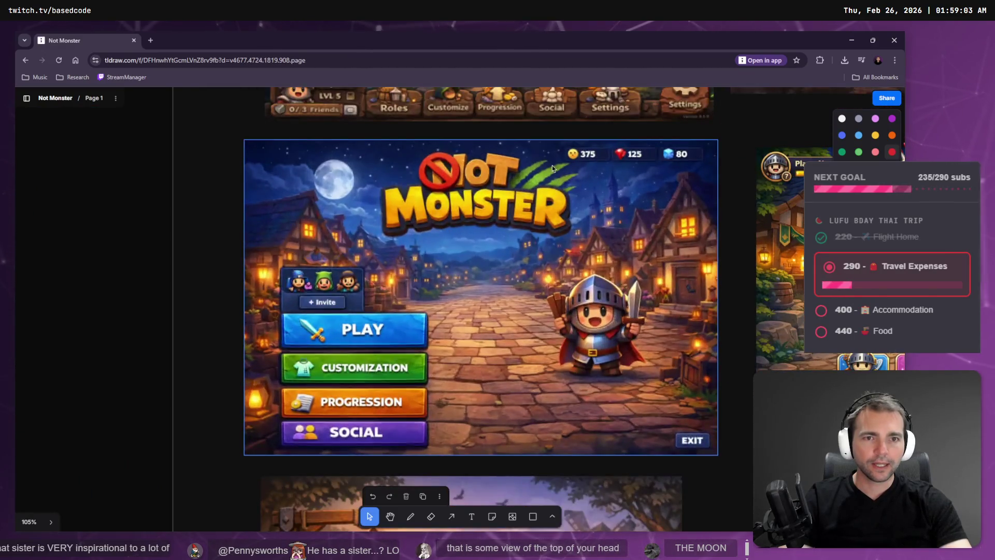
key(alt+Tab)
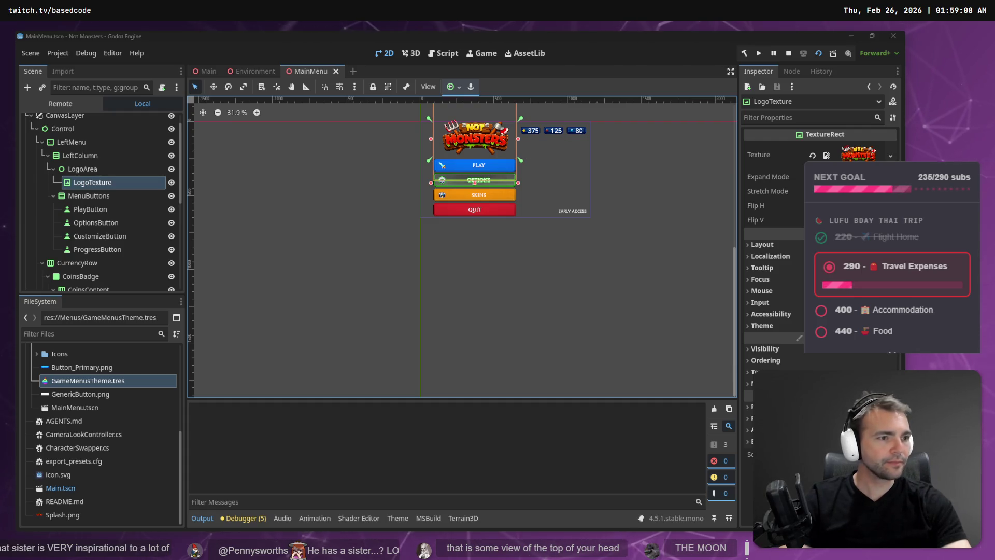
key(alt+Tab)
- Delete the old Codex chat draft and begin voice-dictating a new request with Win+H
triple_click(254, 477)
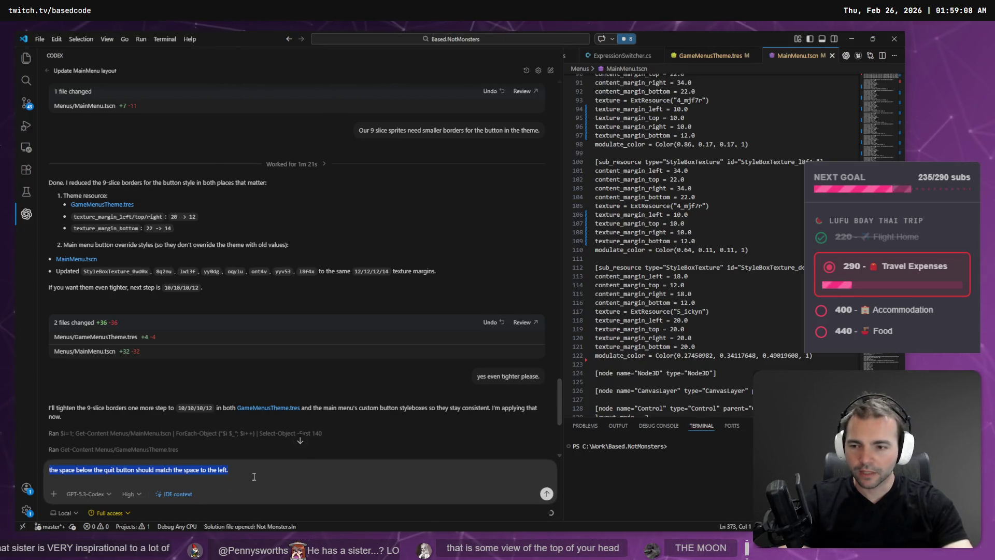
key(BackSpace)
key(super+h)
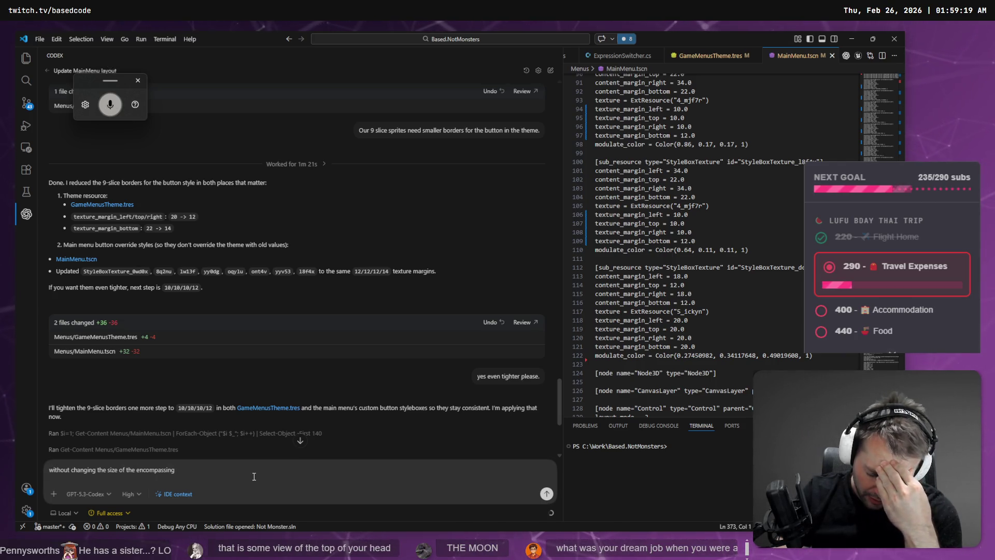
key(alt+Tab)
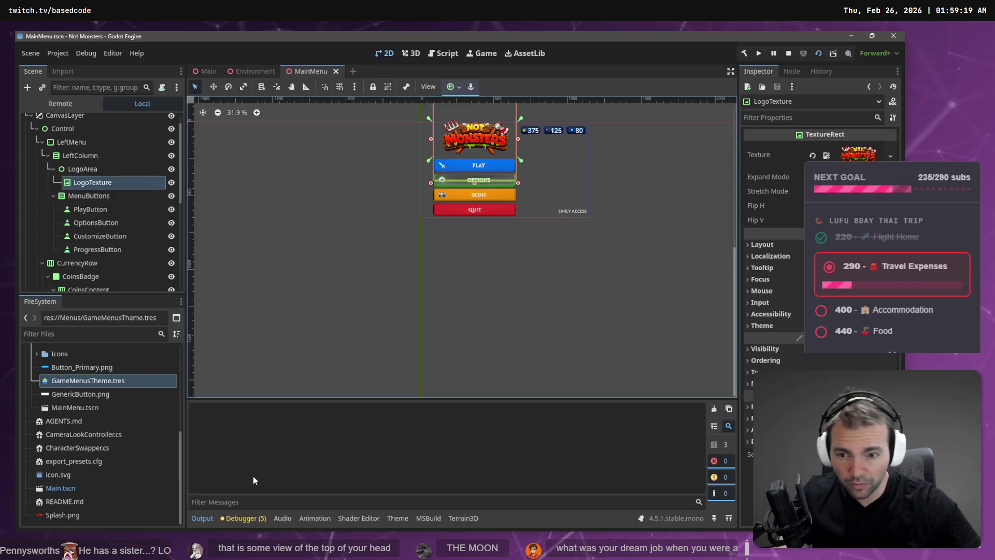
- Inspect the CoinsBadge, CoinsContent, CoinsIcon and CoinsLabel nodes, briefly toggling the coins badge's visibility
click(82, 265)
click(87, 275)
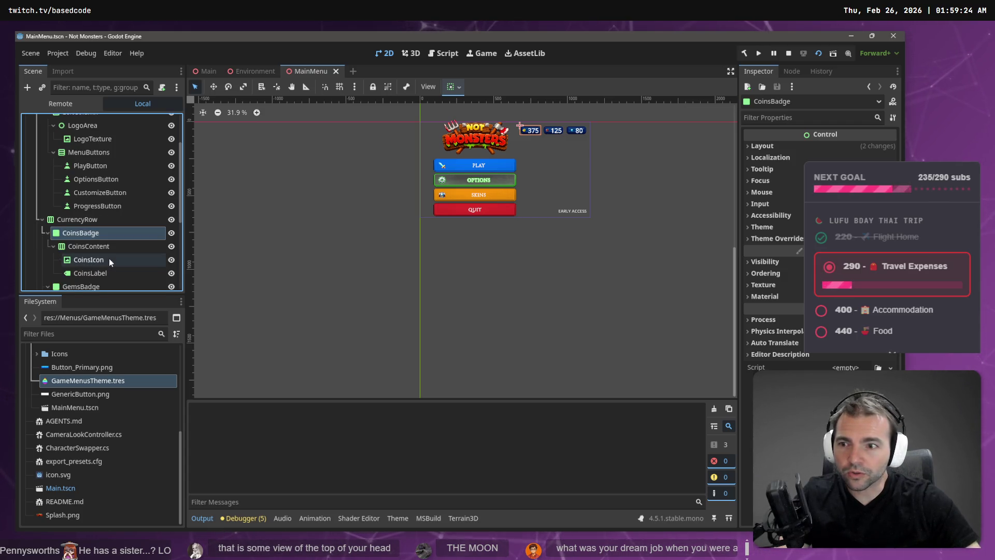
click(110, 250)
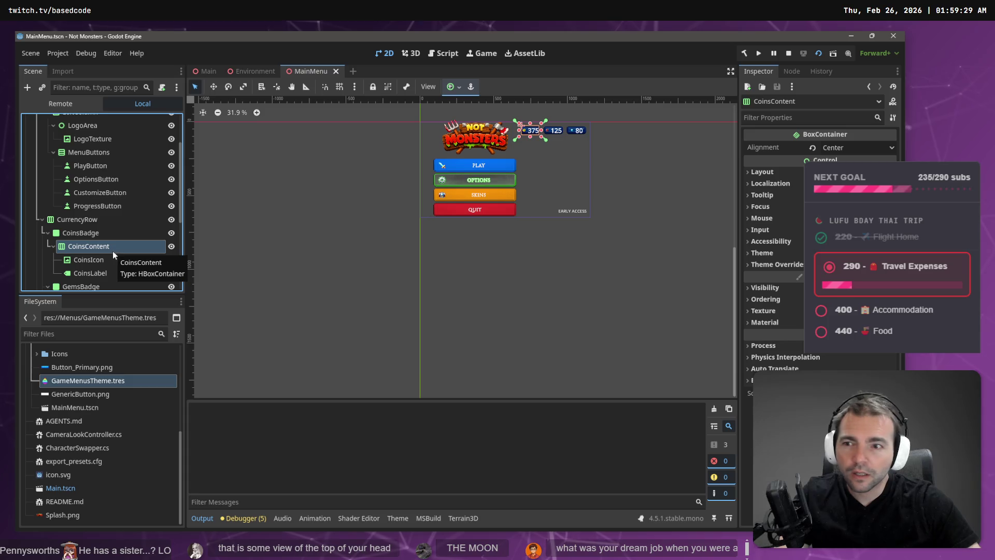
click(100, 260)
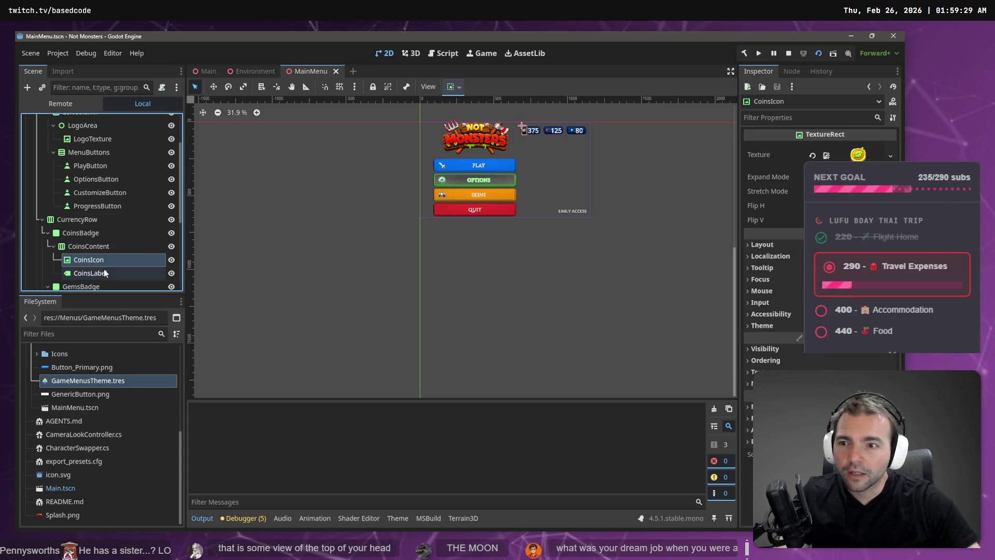
click(110, 272)
click(111, 259)
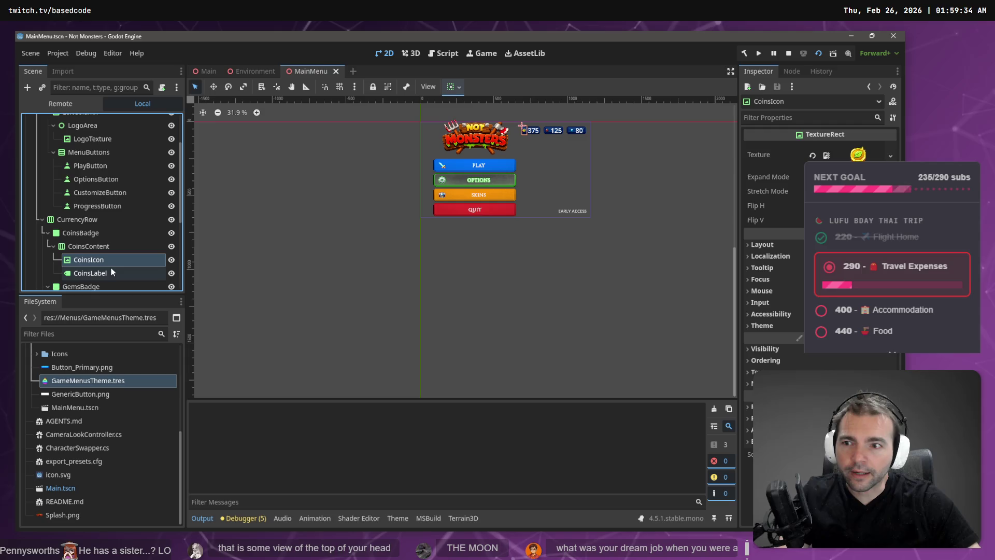
click(110, 246)
click(109, 235)
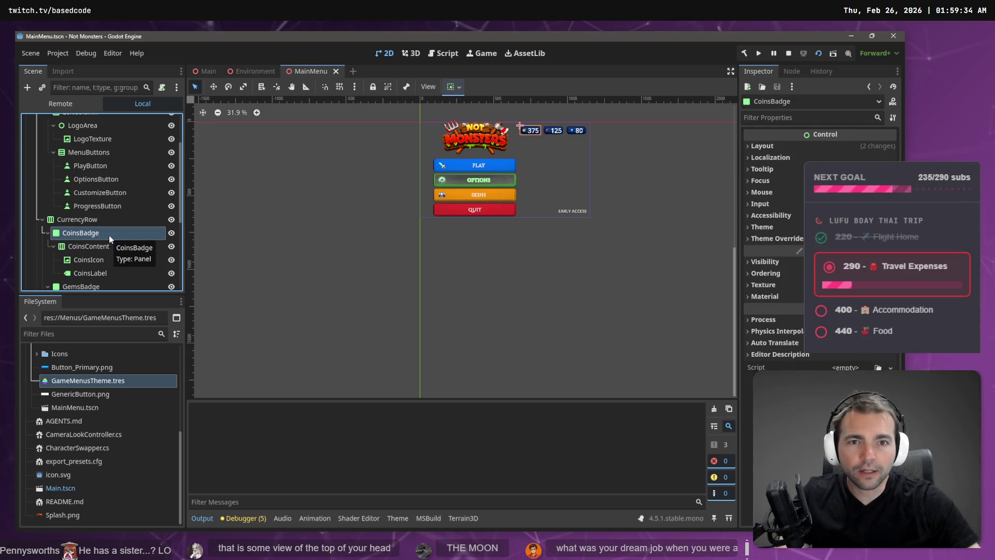
click(174, 237)
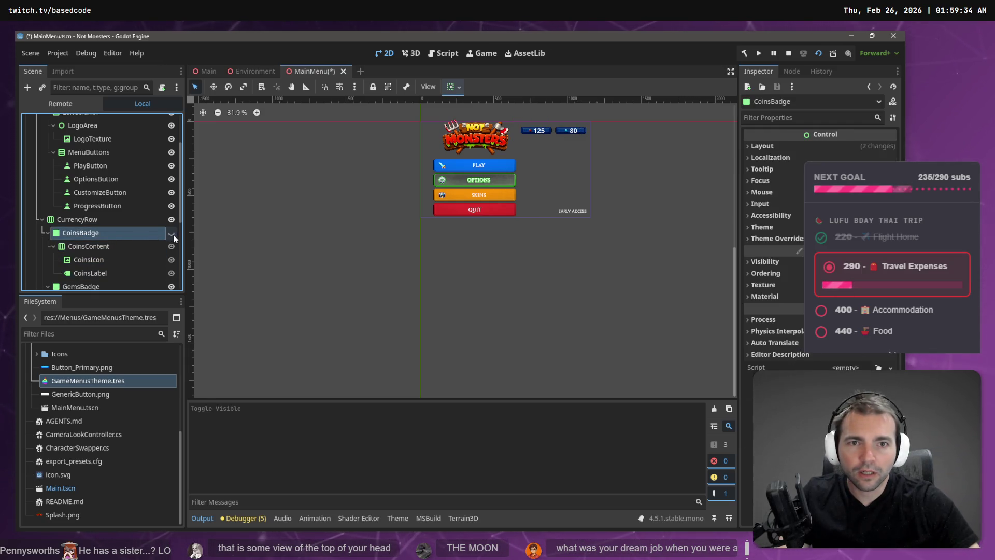
click(172, 235)
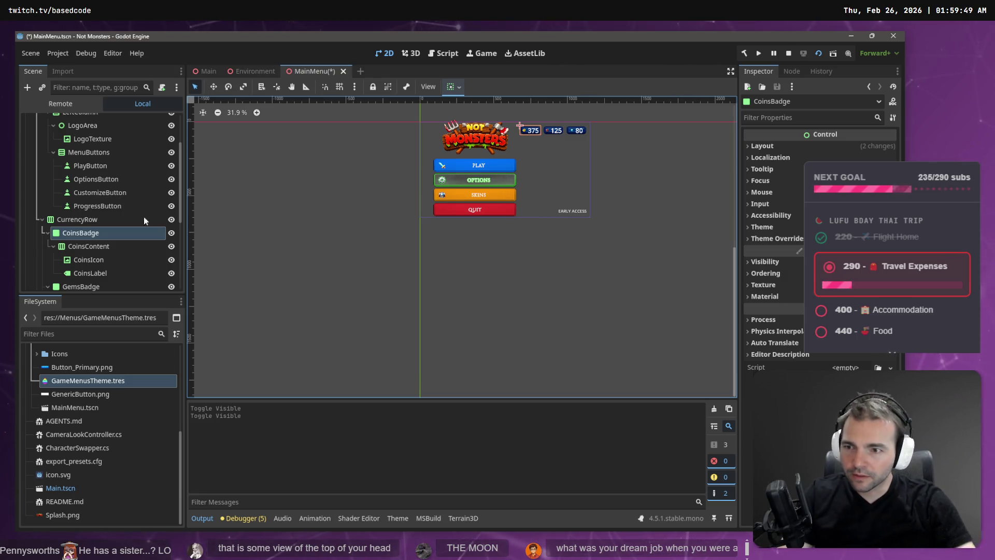
- Move CoinsContent, ShardsContent and GemsContent directly under CurrencyRow, in that order
drag(89, 246, 91, 222)
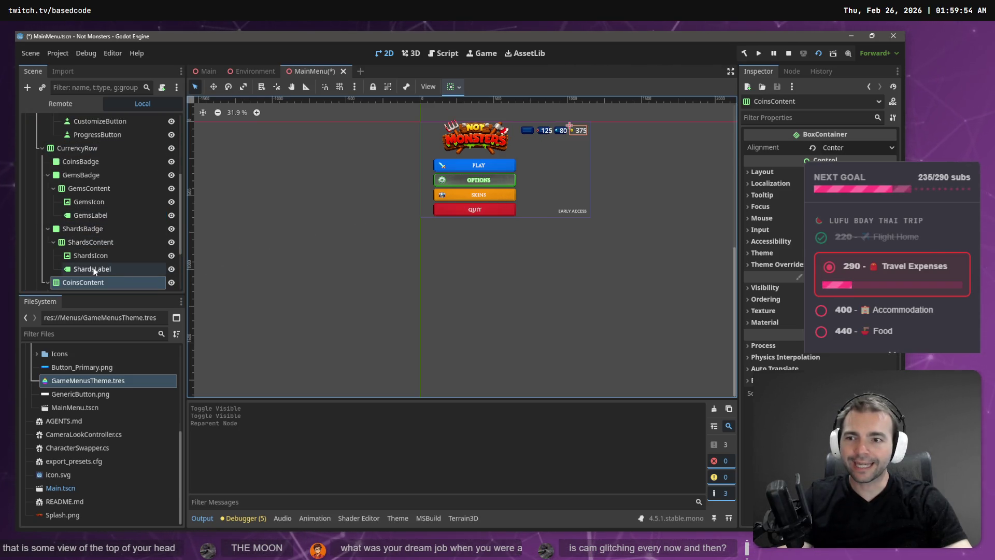
scroll(93, 269, down, 1)
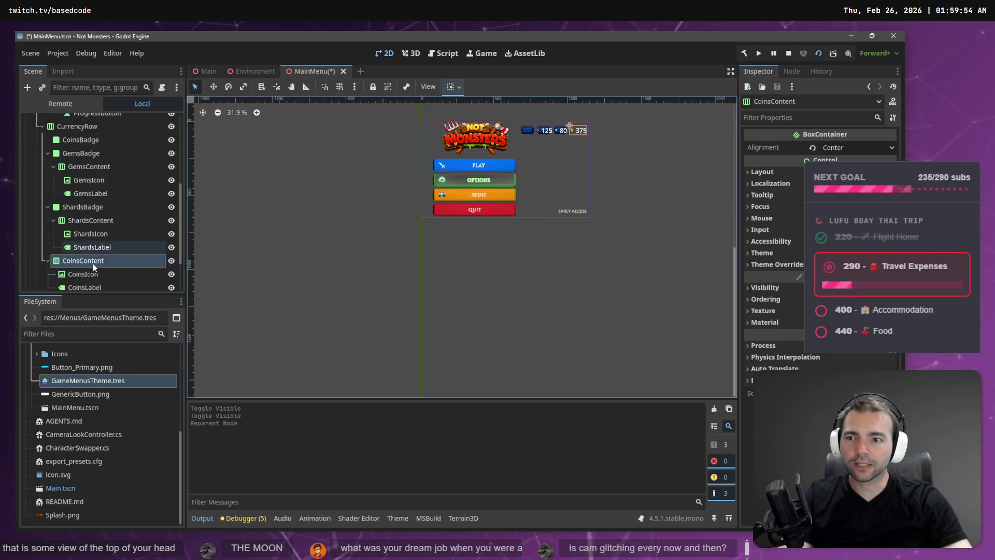
click(79, 220)
drag(81, 157, 81, 141)
scroll(91, 256, down, 3)
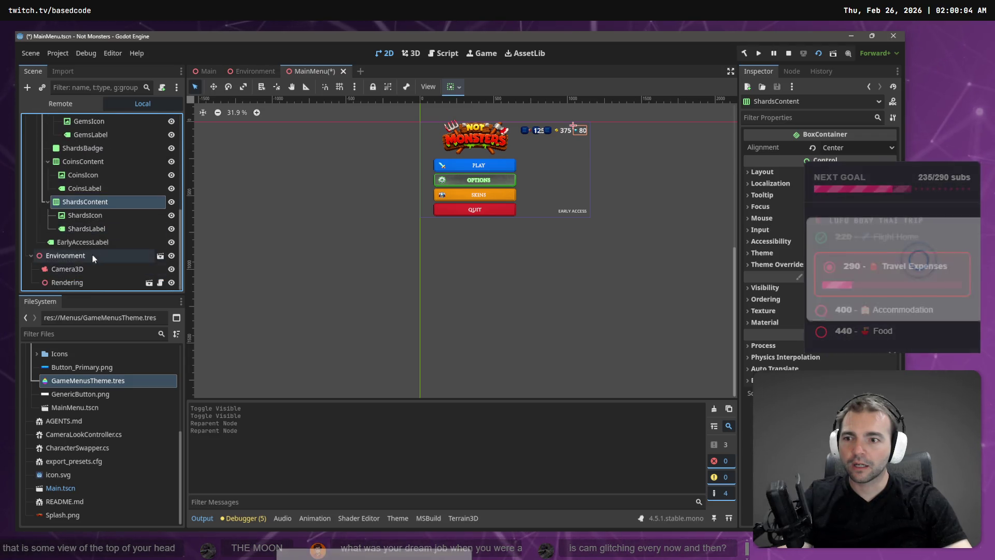
click(90, 163)
scroll(96, 174, up, 2)
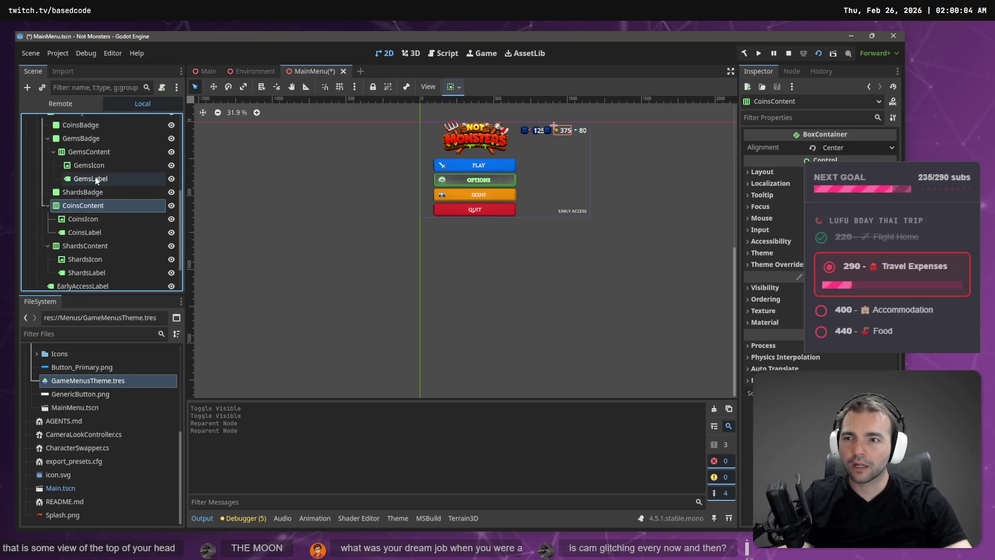
click(82, 153)
scroll(114, 182, up, 2)
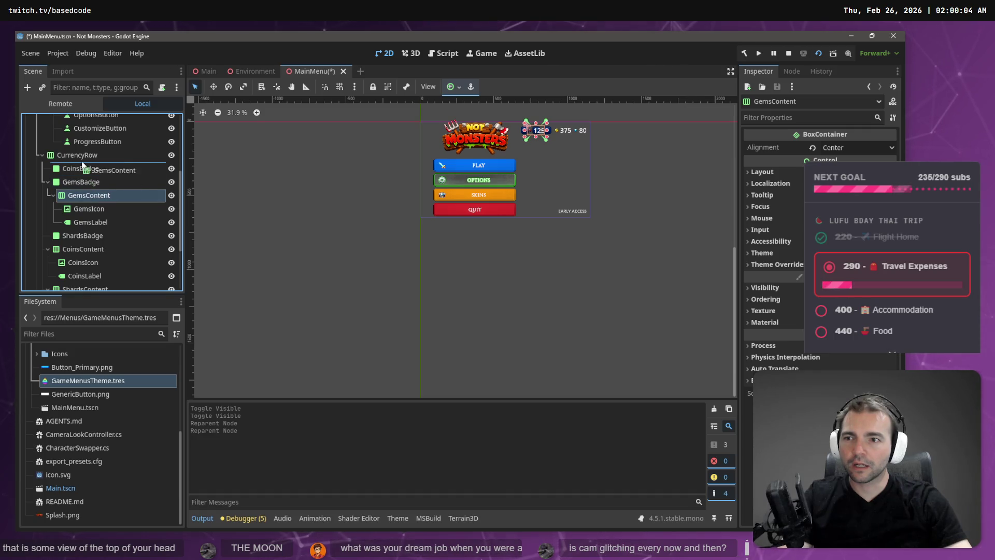
drag(82, 161, 81, 161)
- Delete the ShardsBadge, GemsBadge and CoinsBadge panels, save the scene, and run the game
click(82, 189)
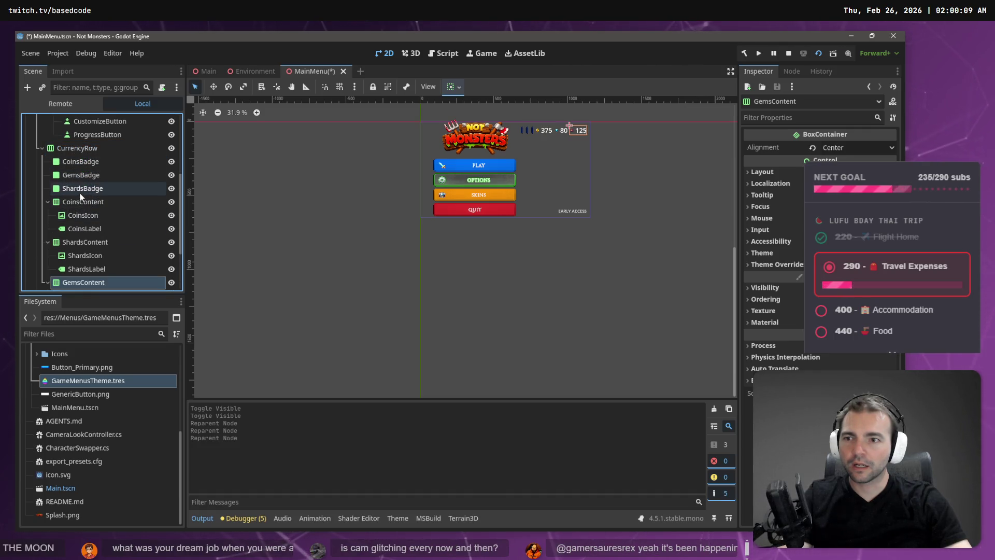
ctrl+click(83, 176)
ctrl+click(84, 161)
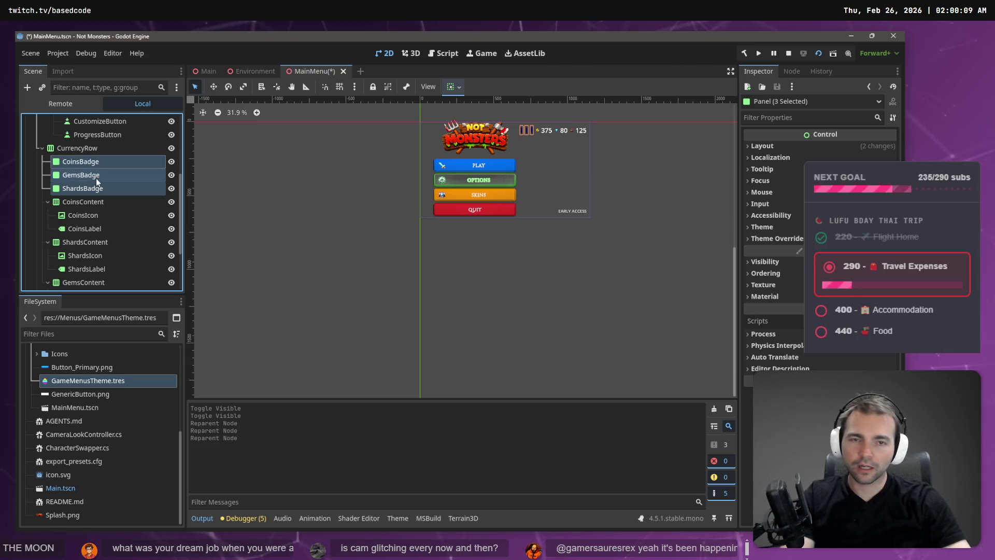
key(Delete)
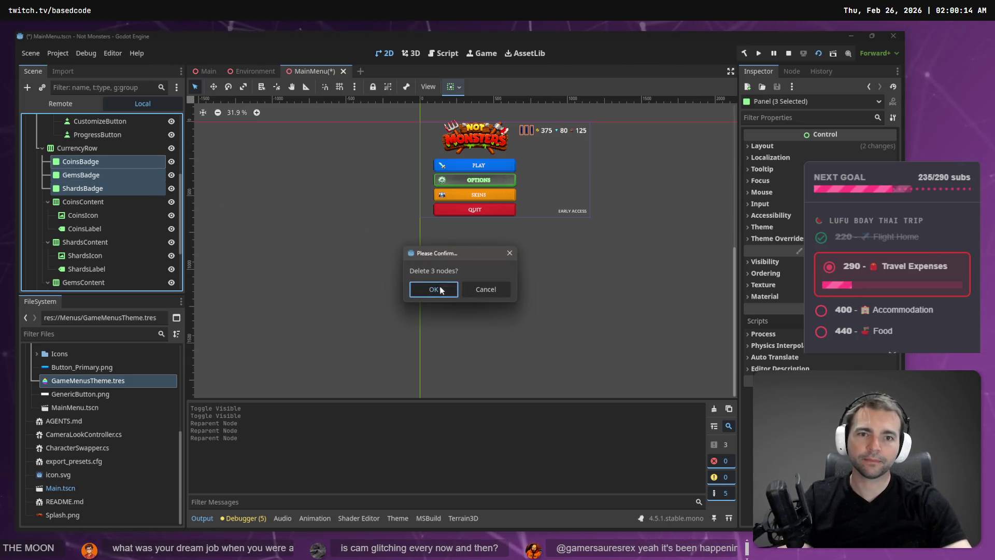
click(433, 289)
key(ctrl+s)
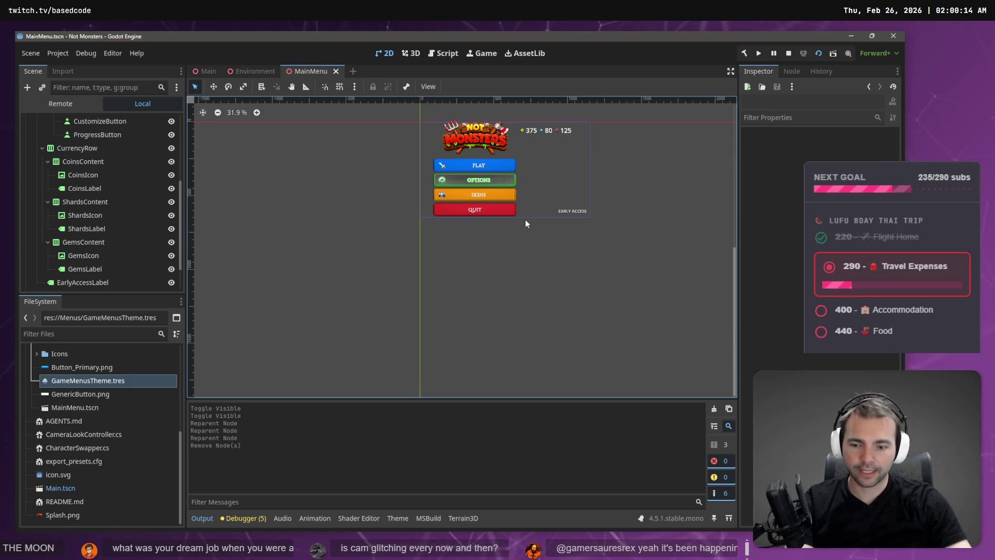
key(F5)
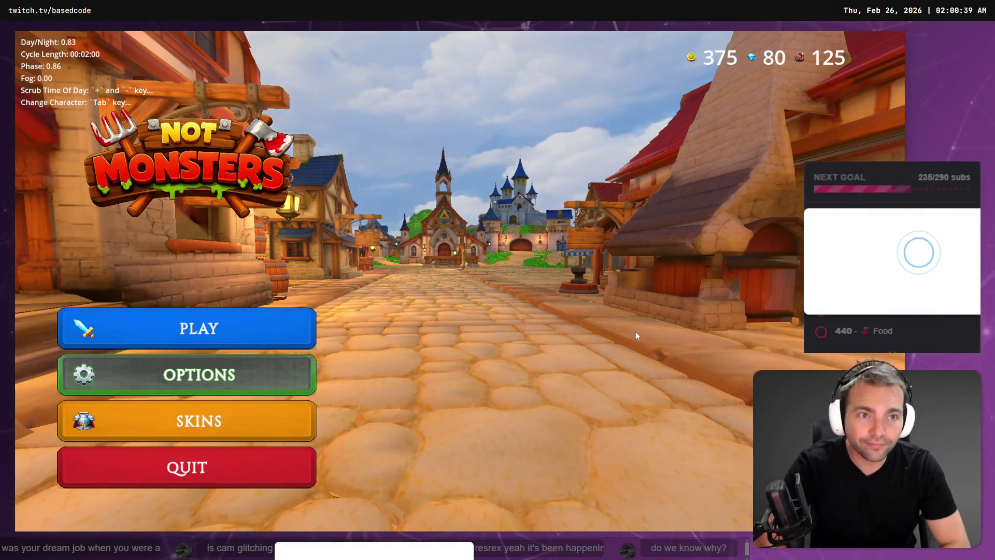
- Stop the running Not Monsters game with F8
key(F8)
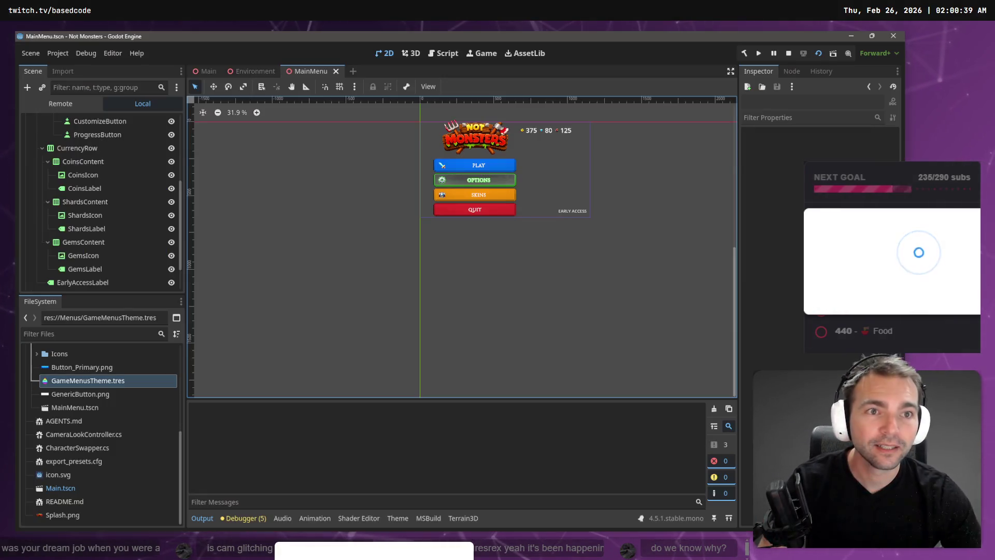
- Set CoinsIcon, ShardsIcon and GemsIcon to an Expand Mode that shrinks them to fit, then save and run
click(124, 215)
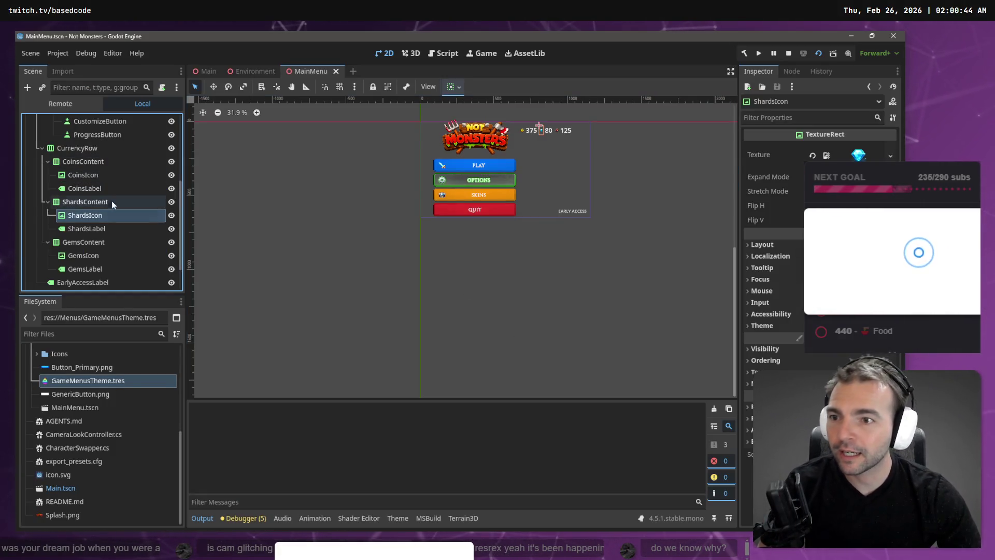
ctrl+click(99, 175)
ctrl+click(104, 256)
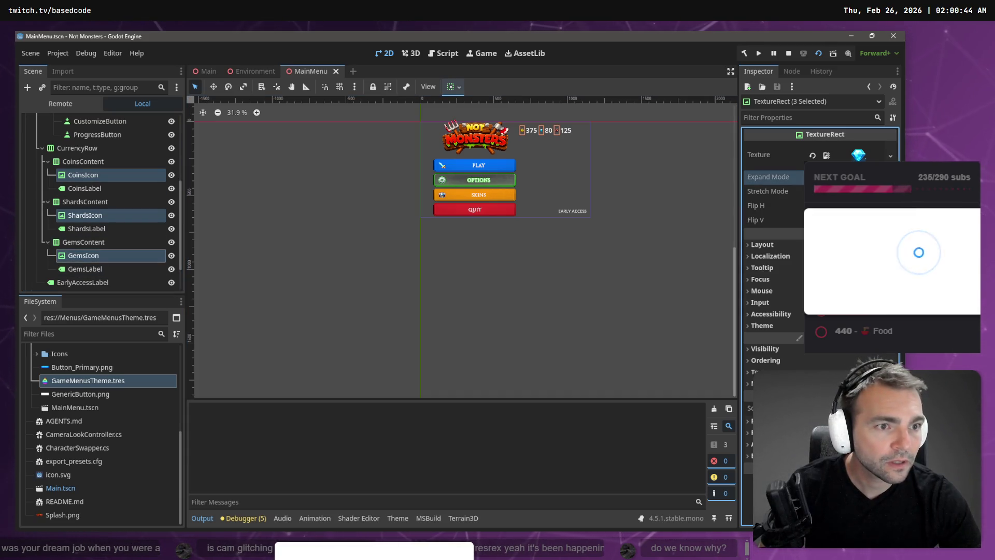
click(855, 192)
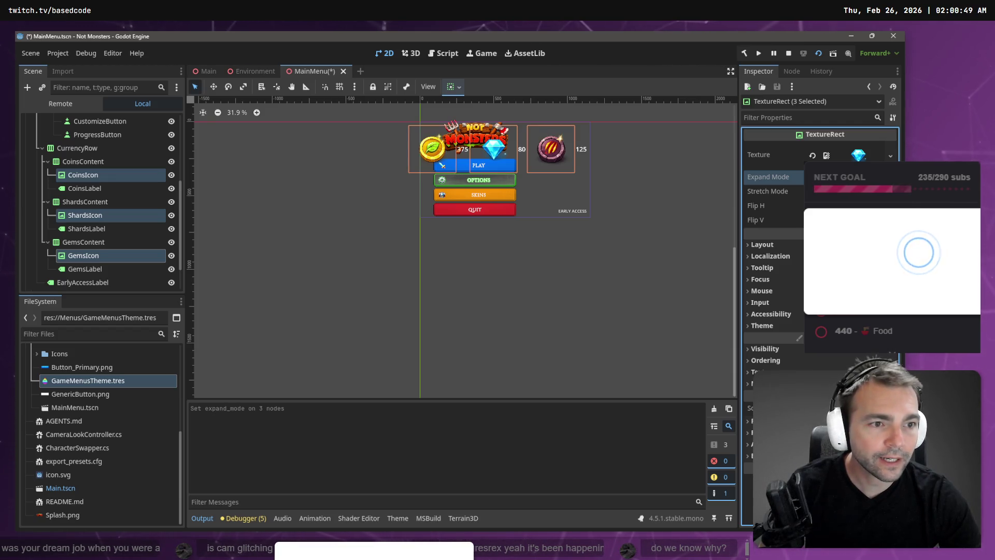
click(855, 177)
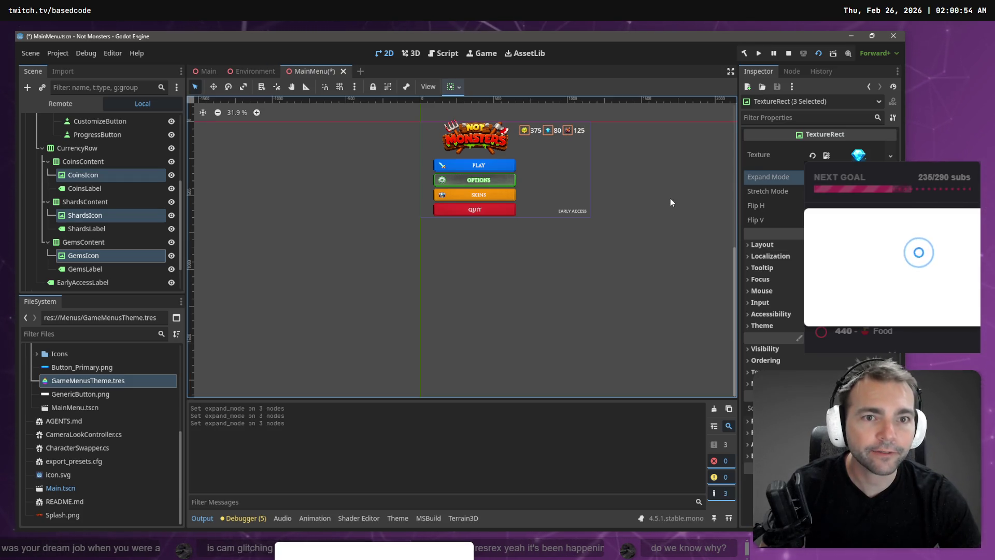
key(ctrl+s)
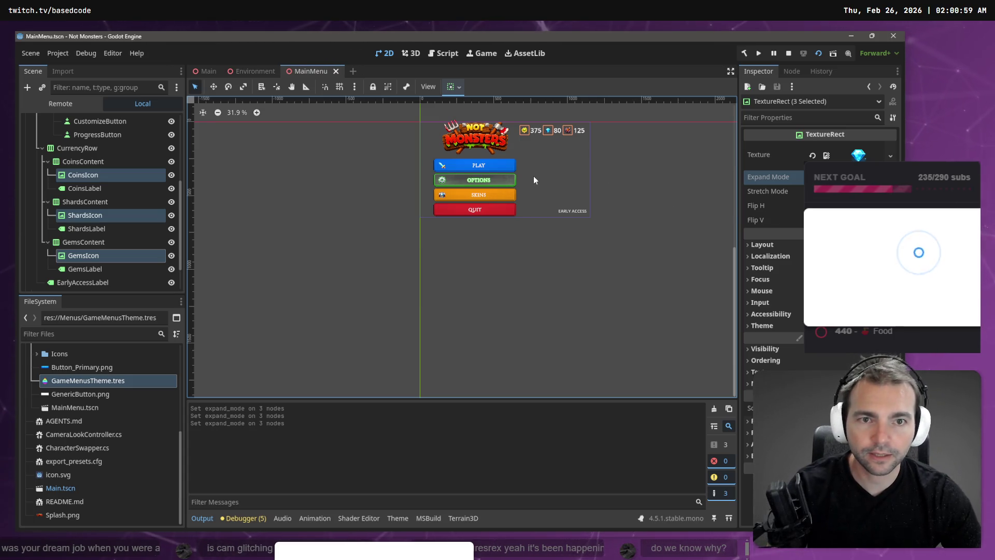
key(F5)
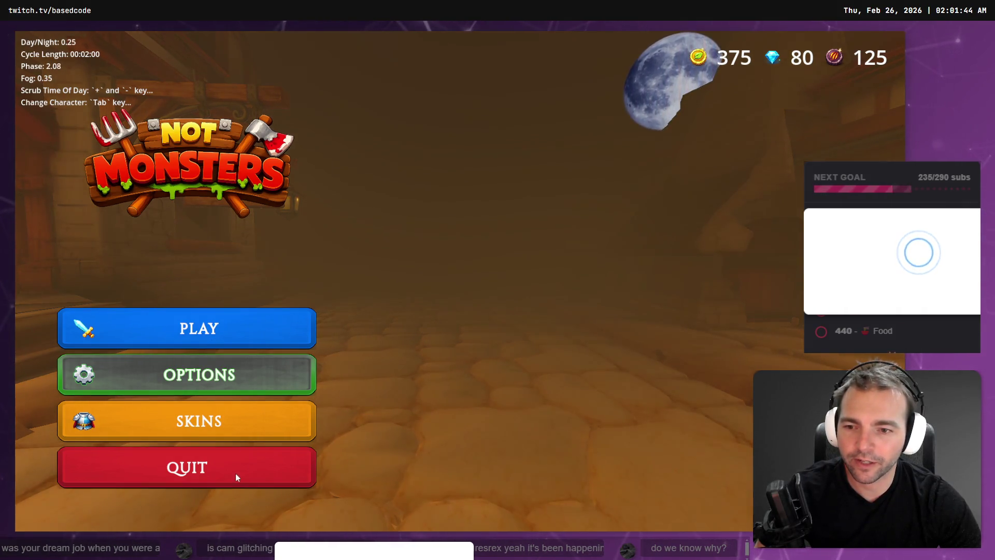
- Quit the game via its Quit button and erase the unsent message in VS Code's Codex chat
click(217, 460)
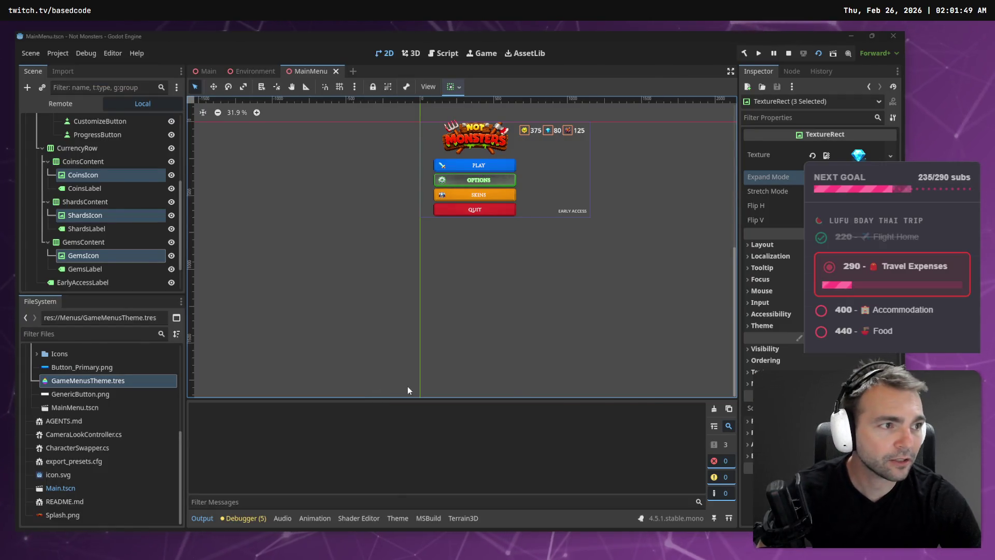
key(alt+Tab)
key(ctrl+a)
key(BackSpace)
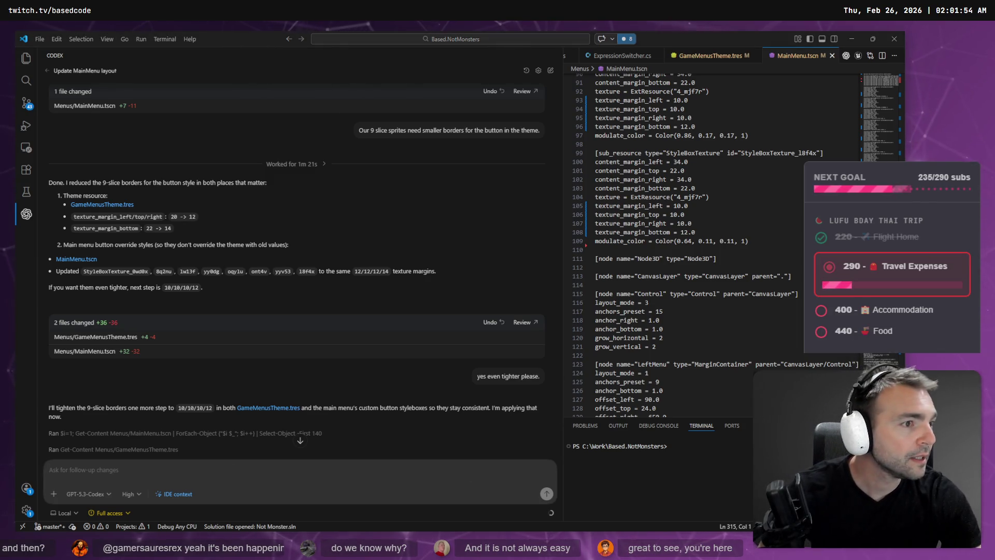
- Stage MainMenu.tscn in Fork after reviewing the GenericButton.png_ and GenericButton.png.import changes
key(alt+Tab)
click(205, 288)
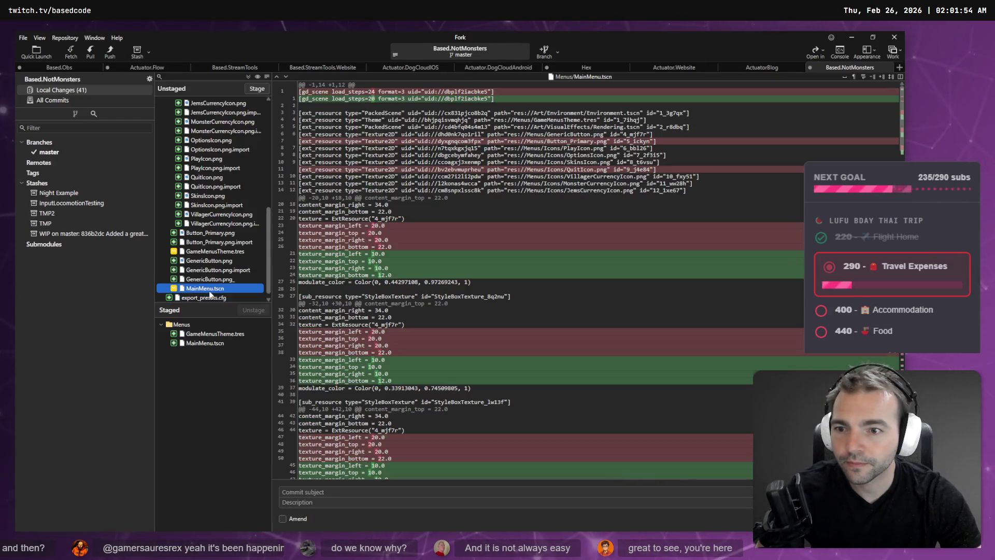
click(259, 91)
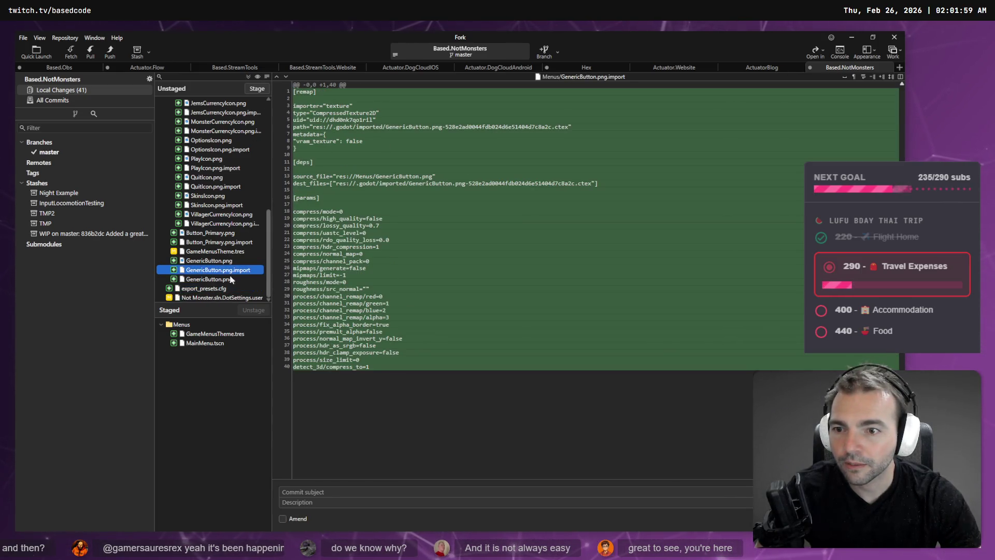
click(238, 280)
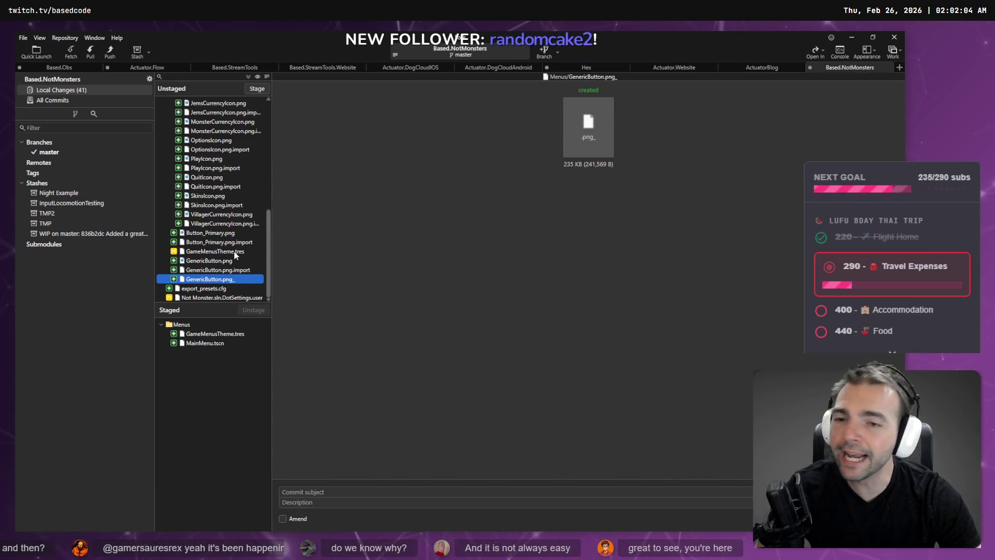
click(252, 269)
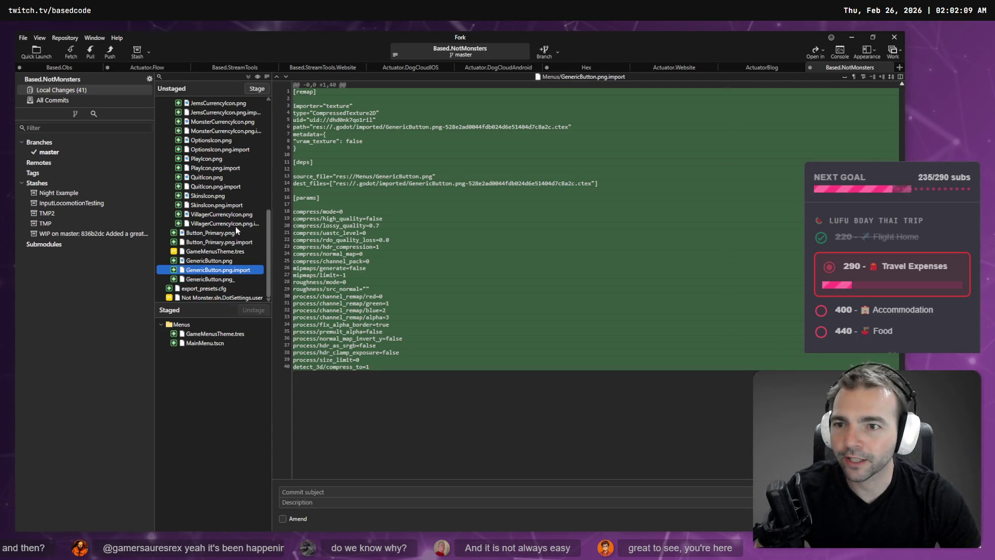
- Stage the Fonts, Icons and Menus folders
scroll(236, 226, up, 5)
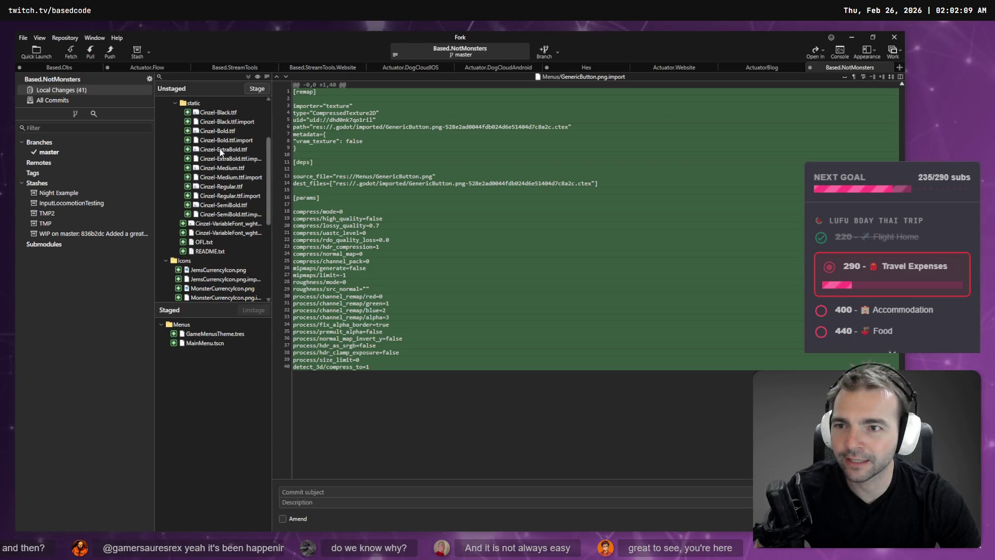
scroll(218, 207, up, 4)
click(190, 170)
click(257, 90)
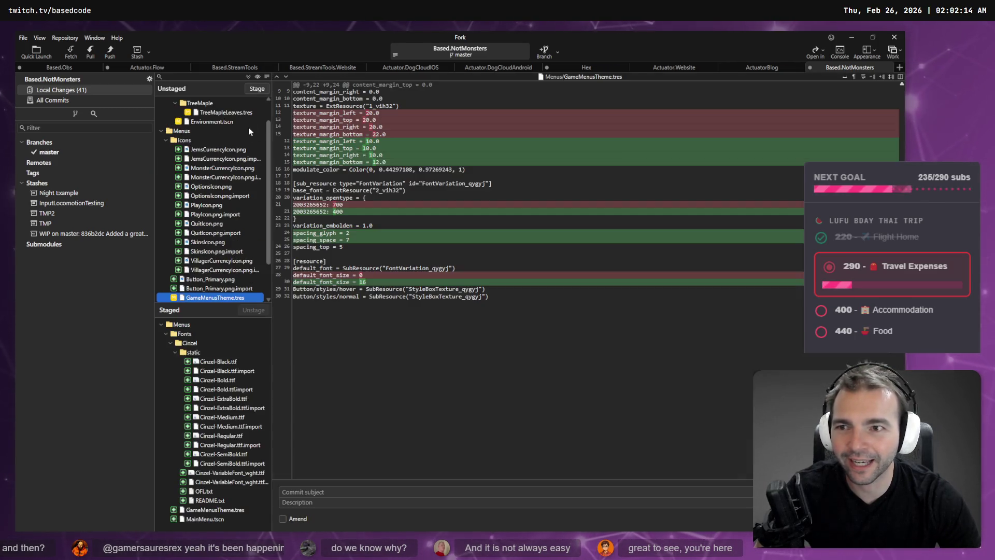
click(189, 140)
click(257, 89)
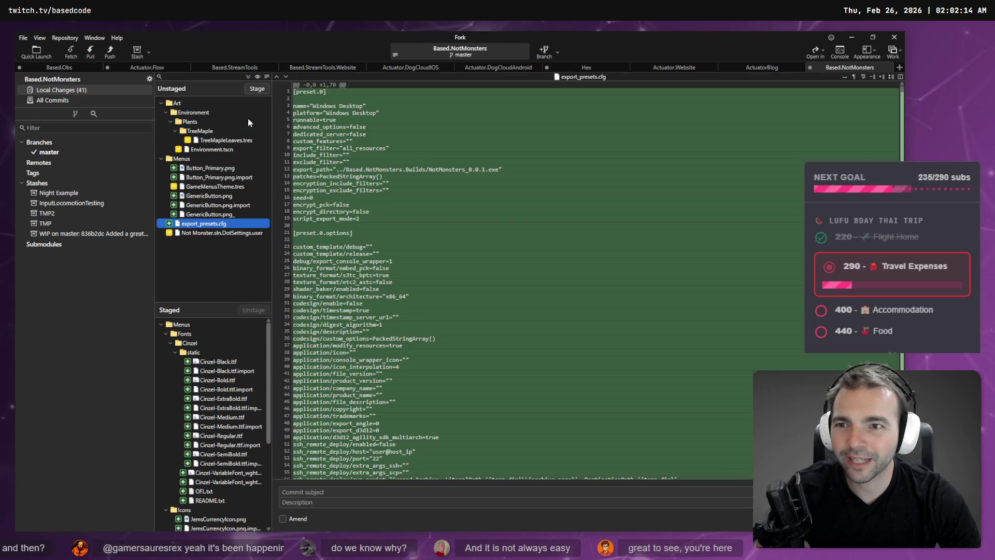
click(199, 159)
click(257, 88)
- Unstage the GenericButton.png_ file
scroll(204, 436, down, 5)
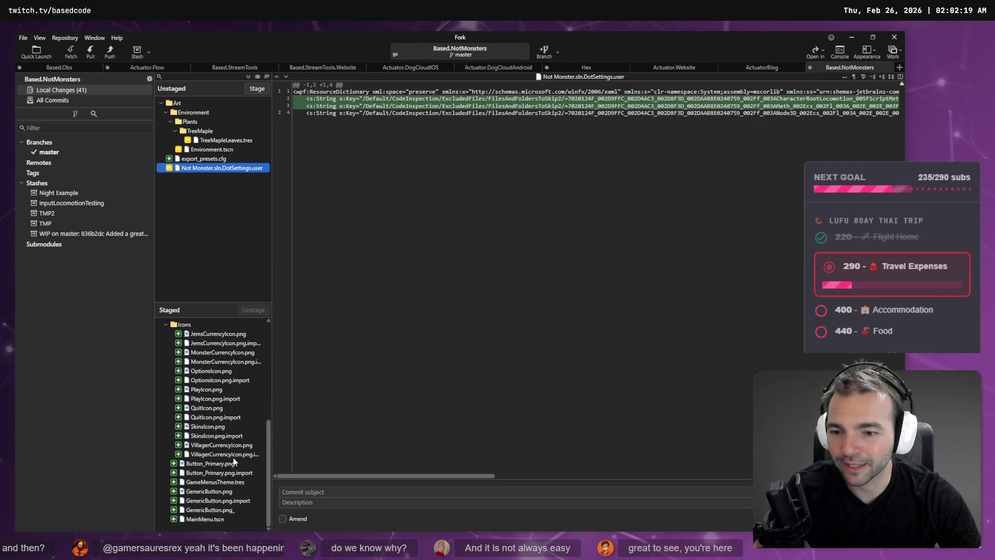
click(226, 510)
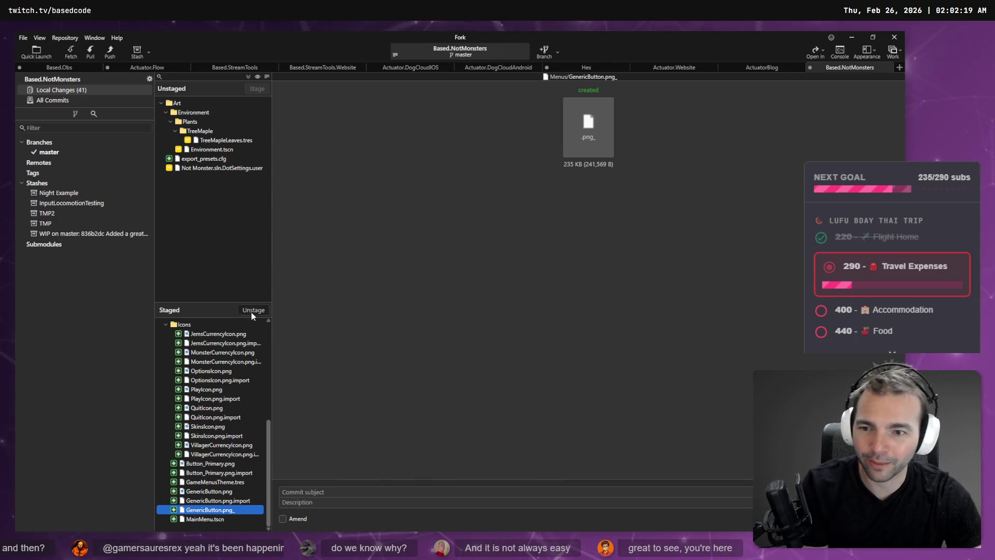
click(253, 311)
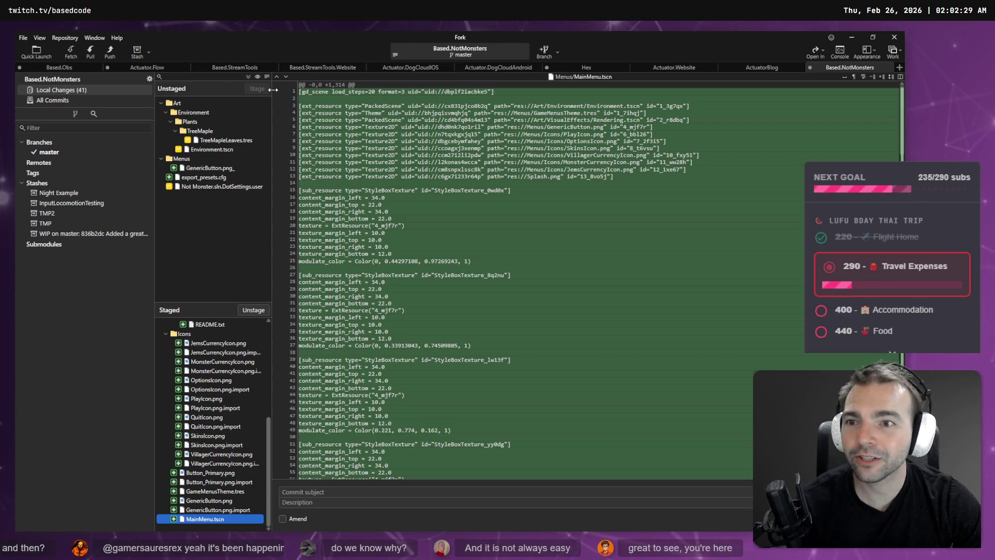
- Stage TreeMapleLeaves.tres and Environment.tscn
click(230, 140)
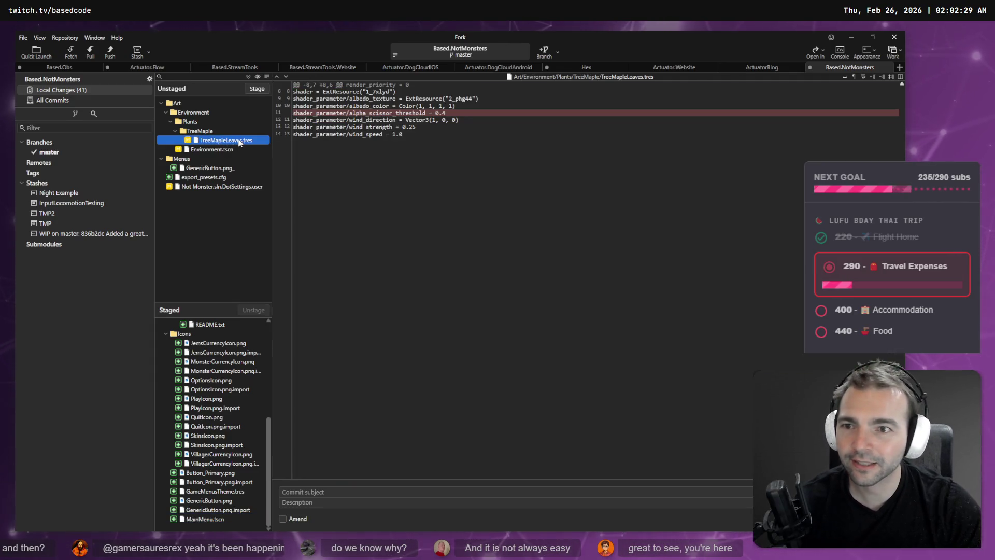
click(257, 89)
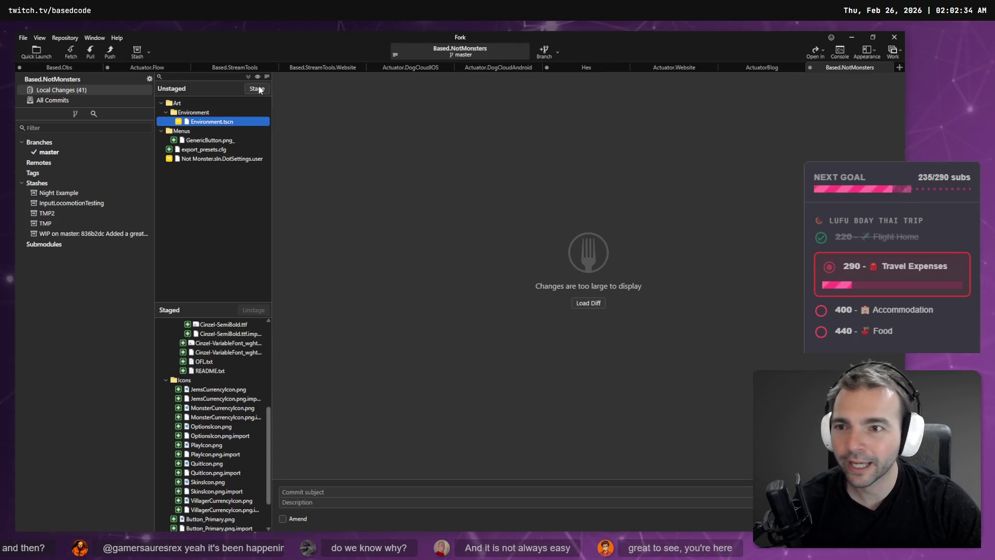
click(257, 89)
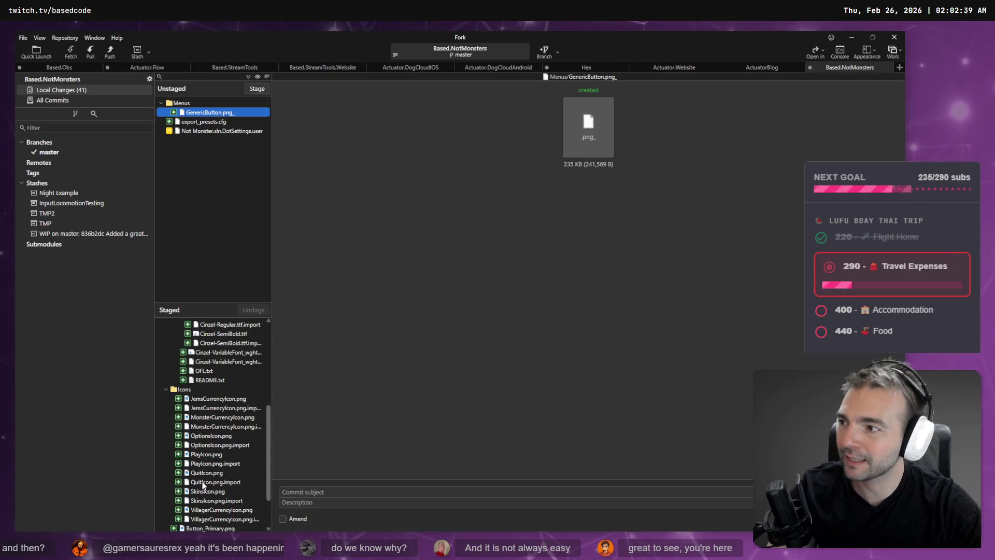
scroll(212, 477, up, 6)
key(alt+Tab)
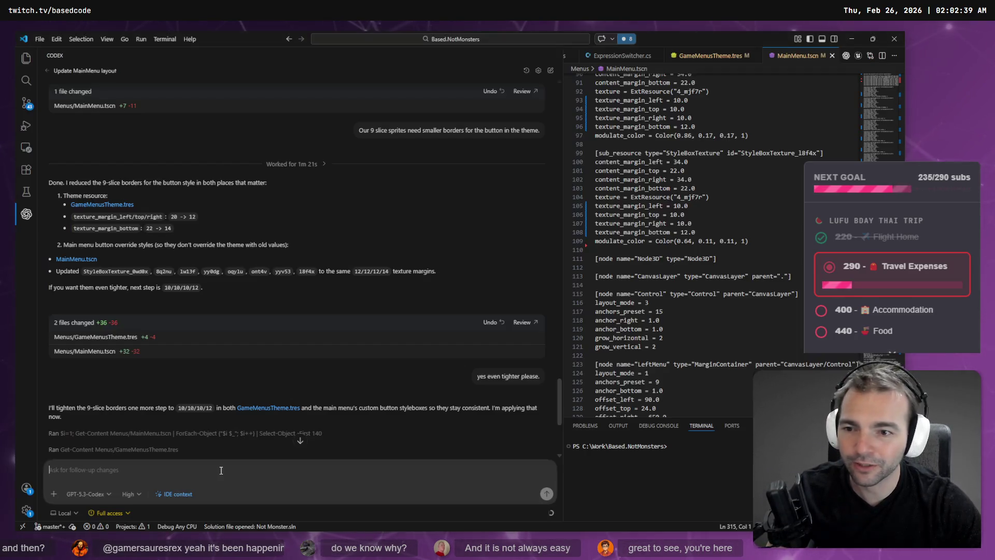
- Dictate a Codex request asking for outlined text on the menu buttons and currency indicators
key(alt+Tab)
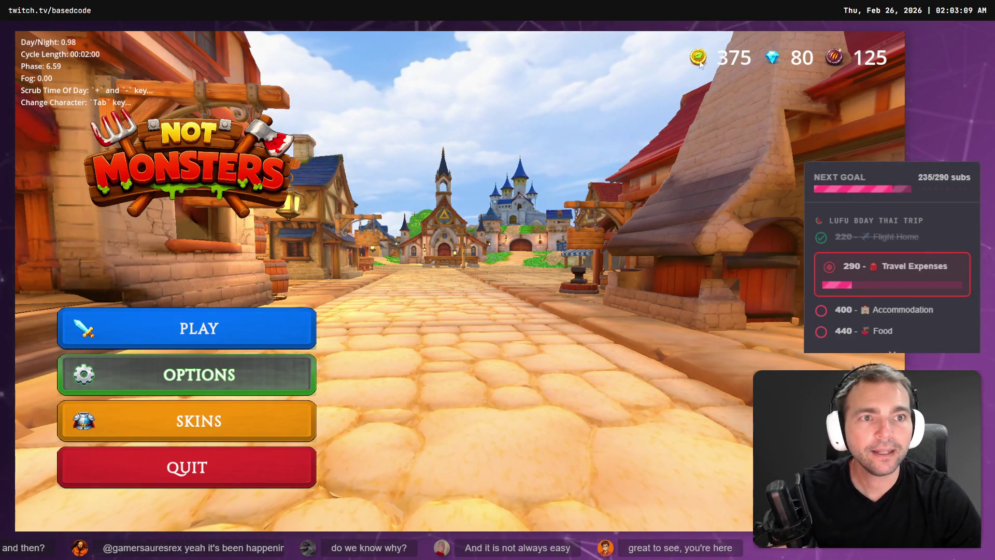
key(alt+Tab)
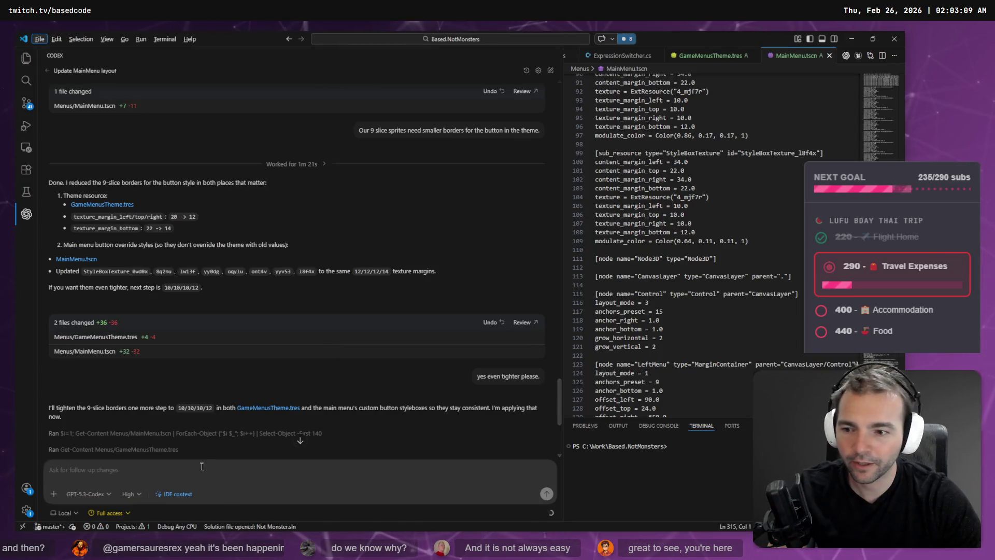
key(super+h)
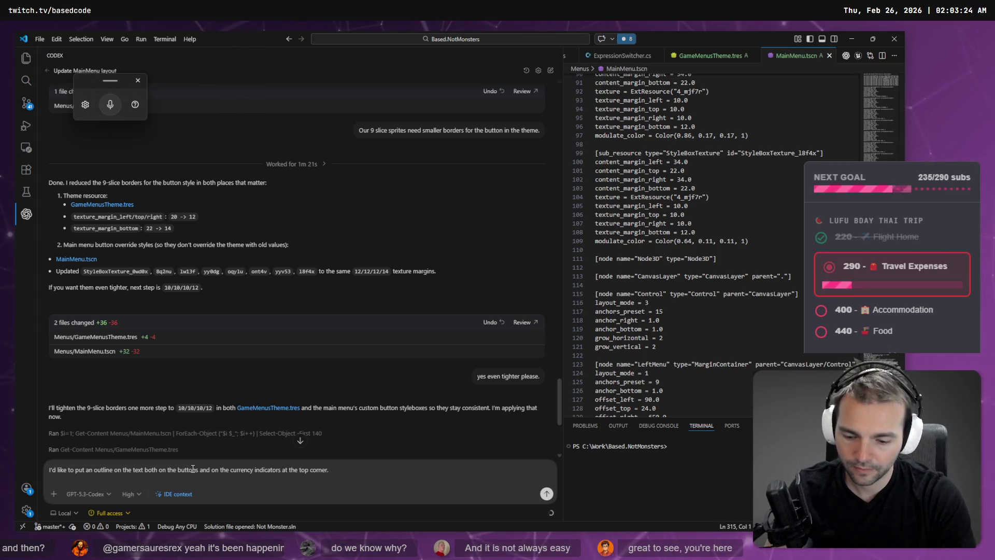
key(super+h)
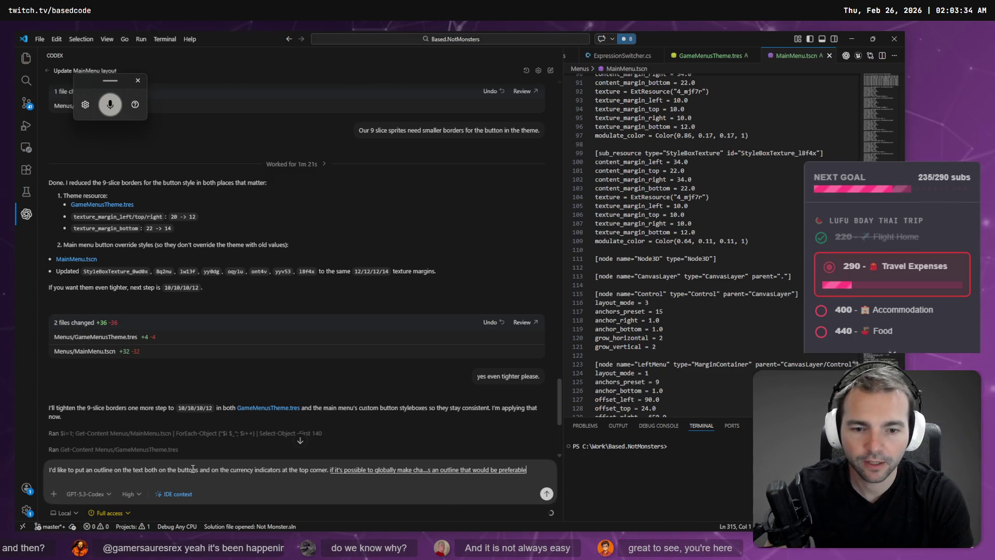
triple_click(192, 468)
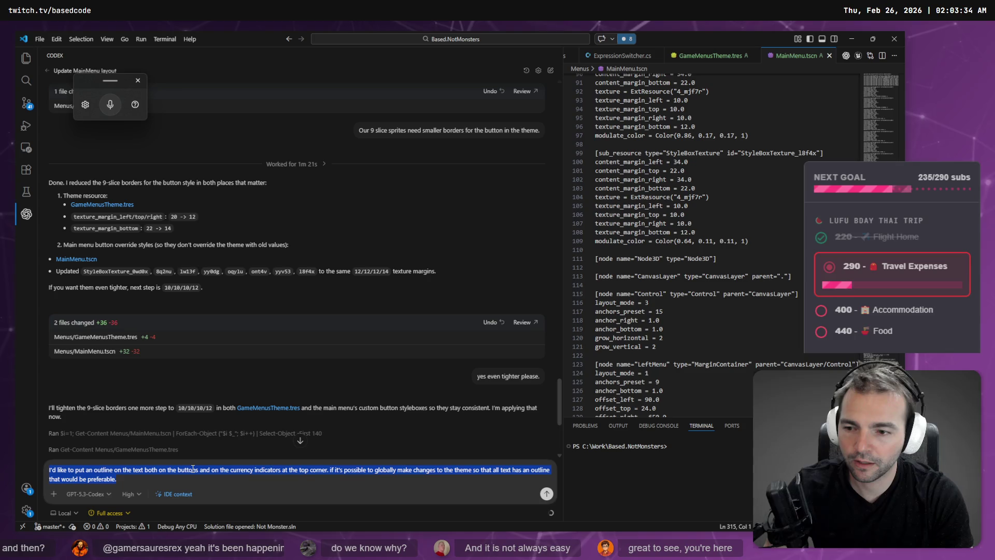
key(alt+Tab)
click(191, 468)
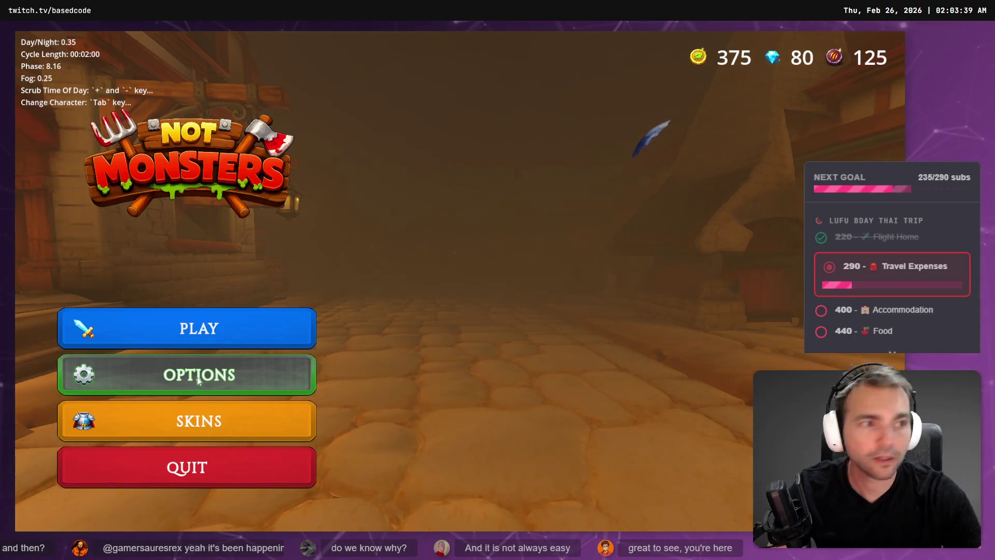
- Switch back to VS Code to read Codex's reply on the 10/10/10/12 button borders
key(alt+Tab)
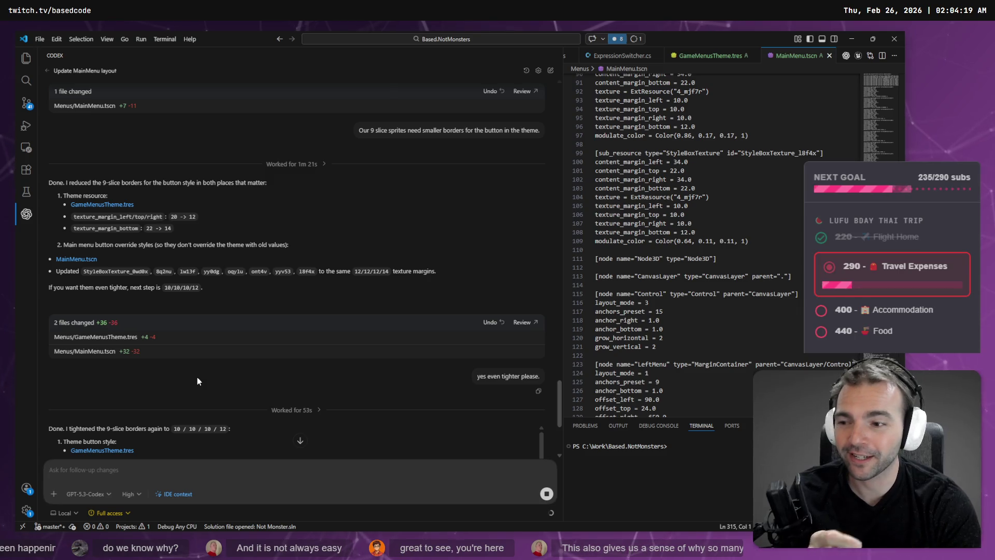
- Test-run the menu, reload the externally modified MainMenu.tscn from disk, and rerun the game
key(alt+Tab)
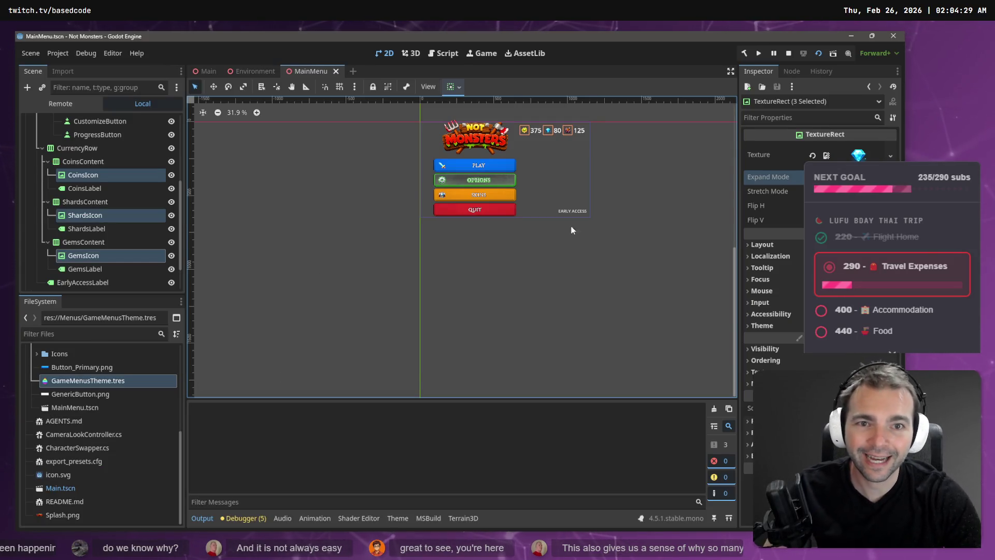
key(F5)
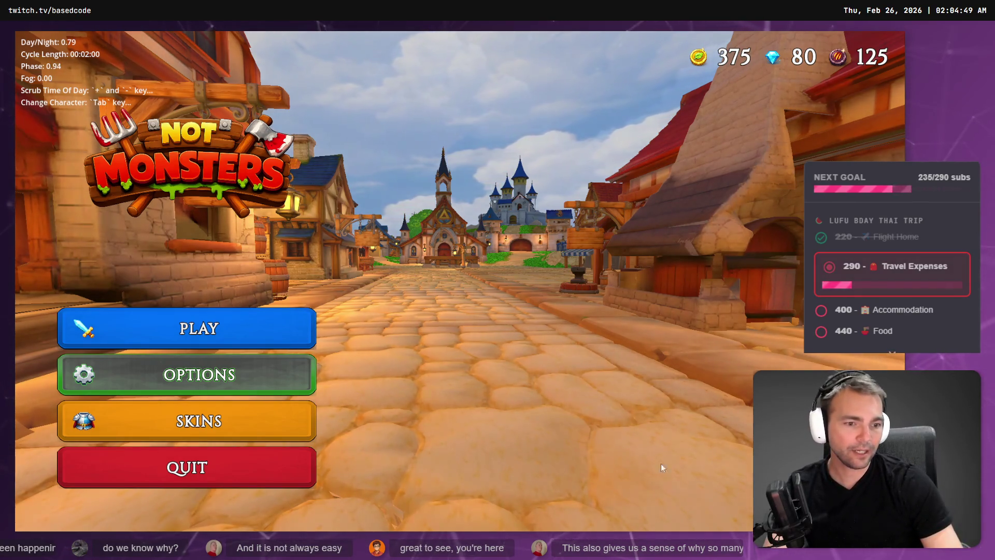
key(alt+F4)
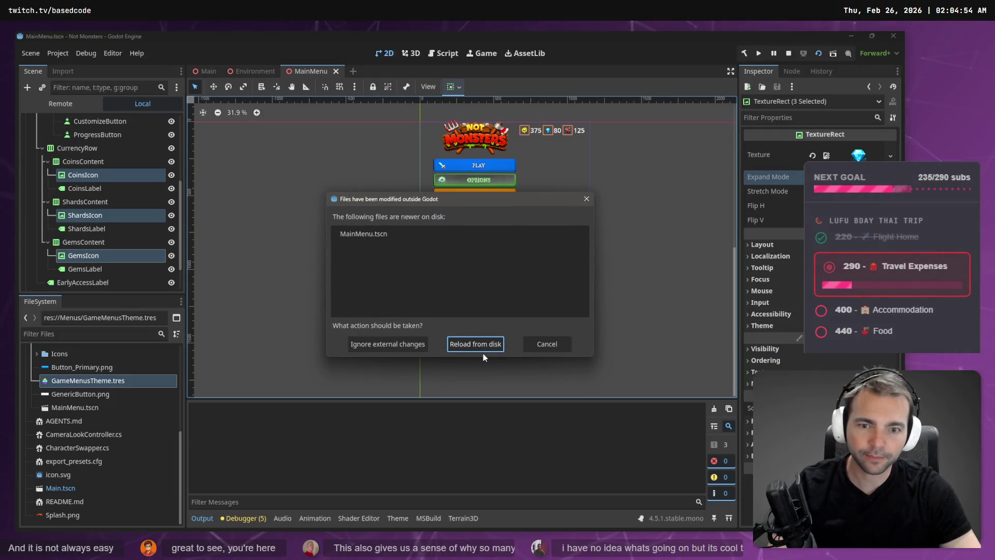
click(481, 345)
key(F5)
key(alt+F4)
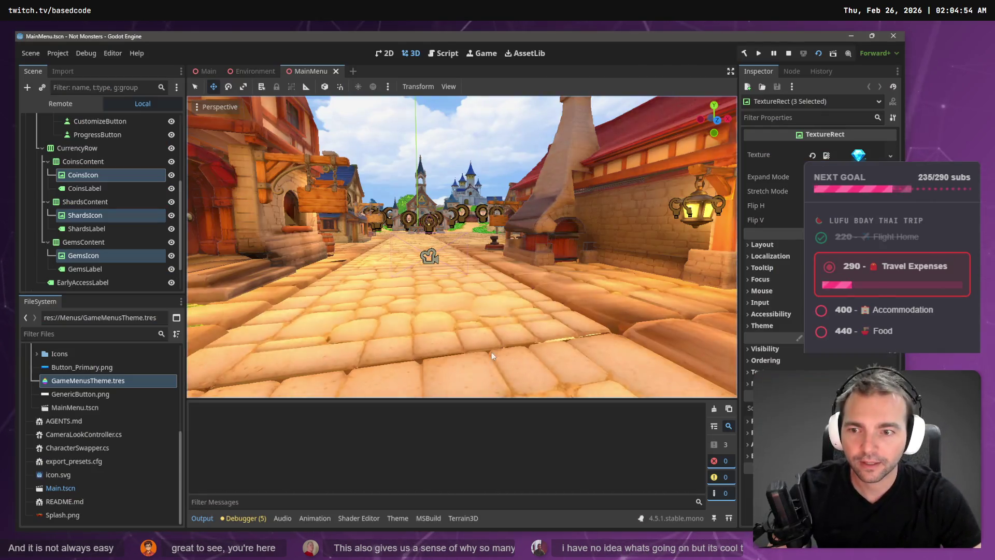
key(alt+Tab)
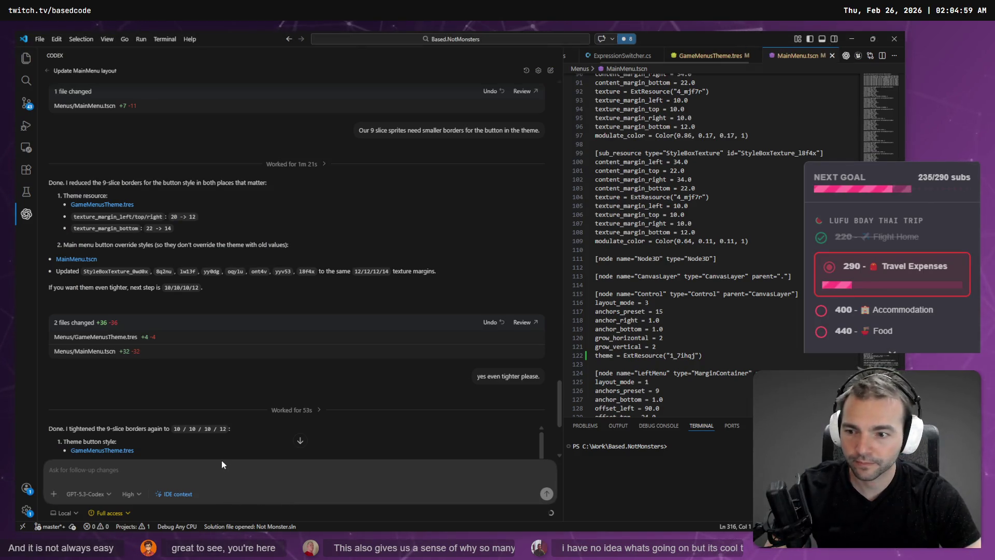
- Dictate and send Codex a request to give the buttons drop shadows via the theme
key(super+h)
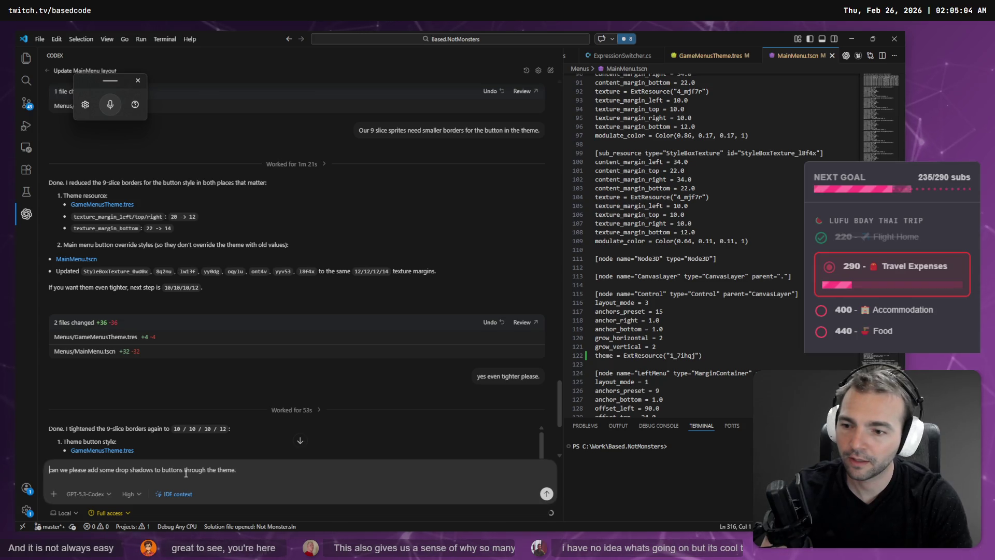
key(Return)
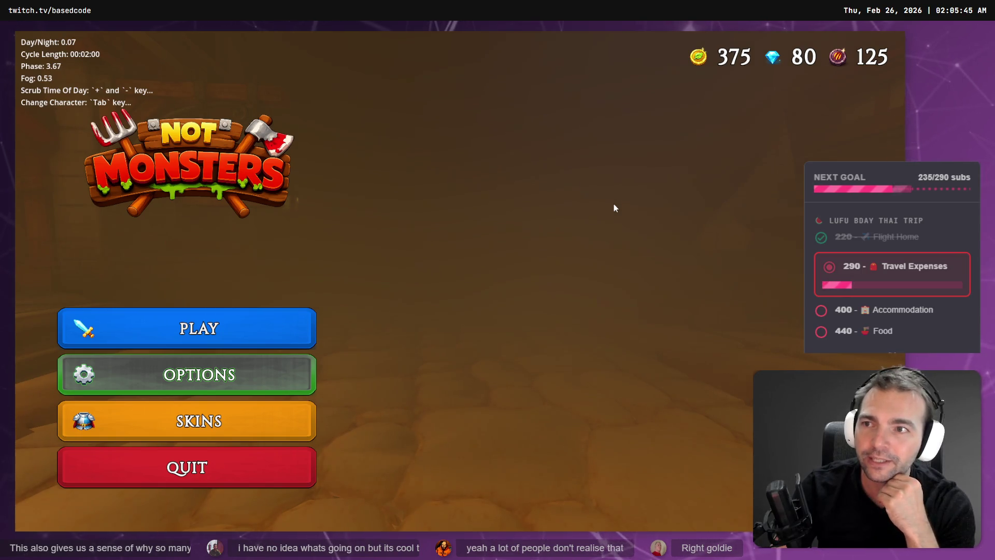
- Scrub the running game's time of day from daylight to foggy night and back
key(plus)
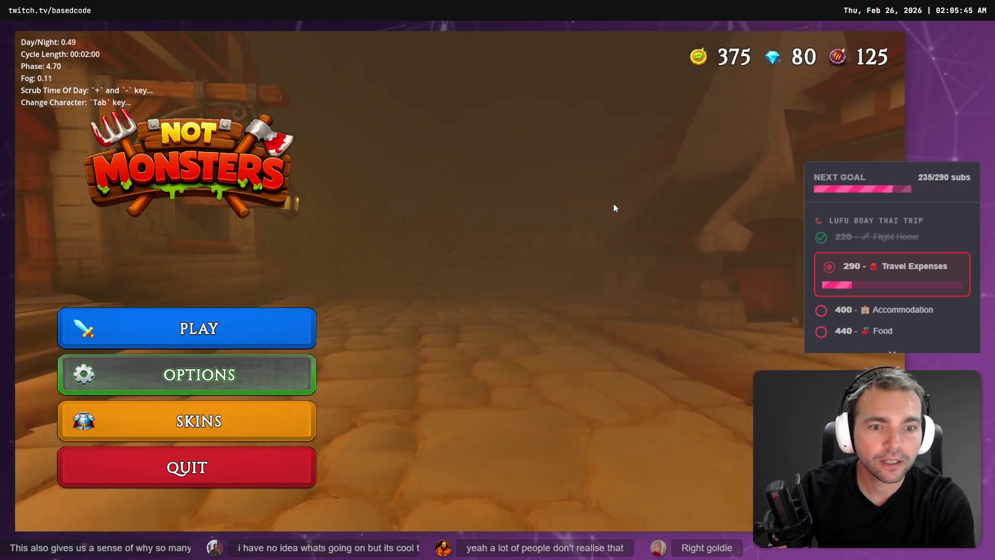
key(plus)
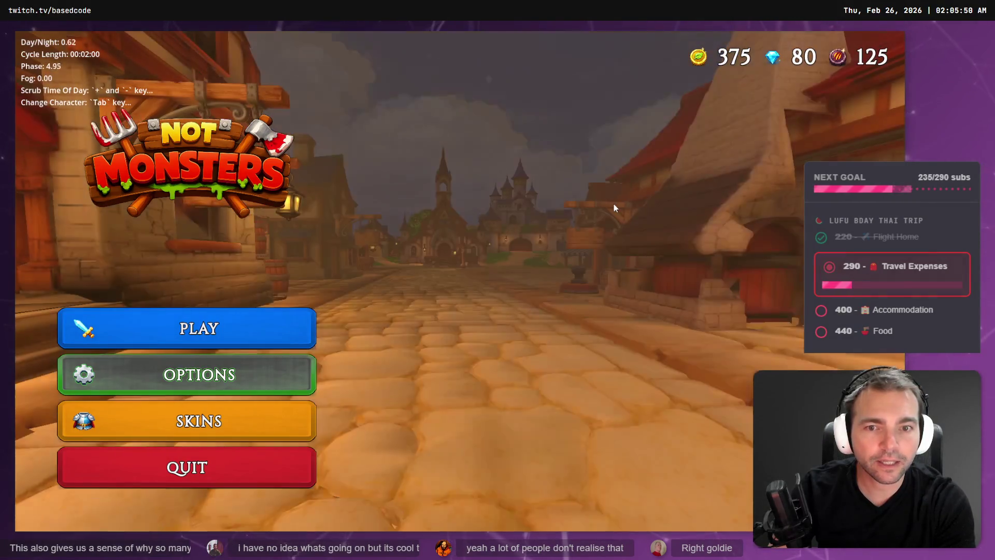
key(plus)
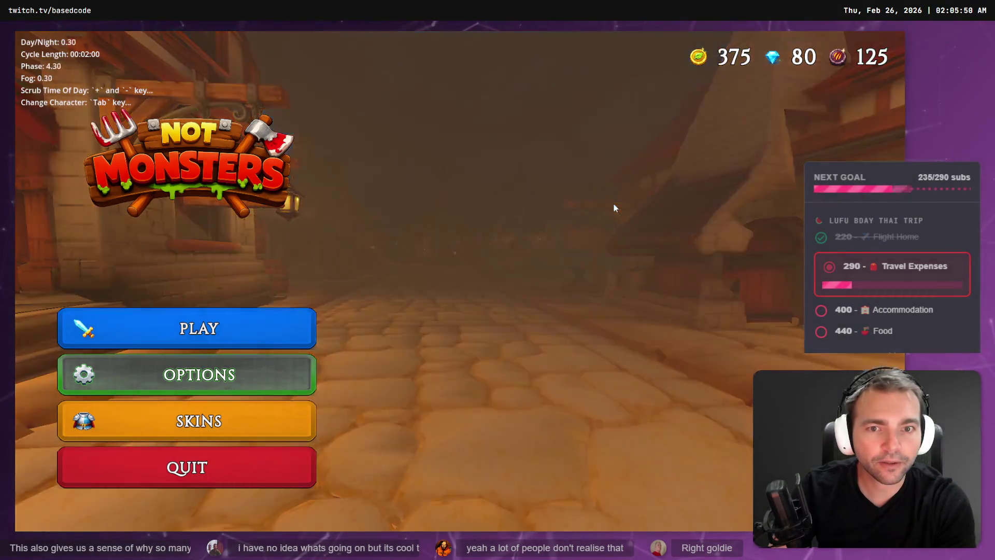
key(plus)
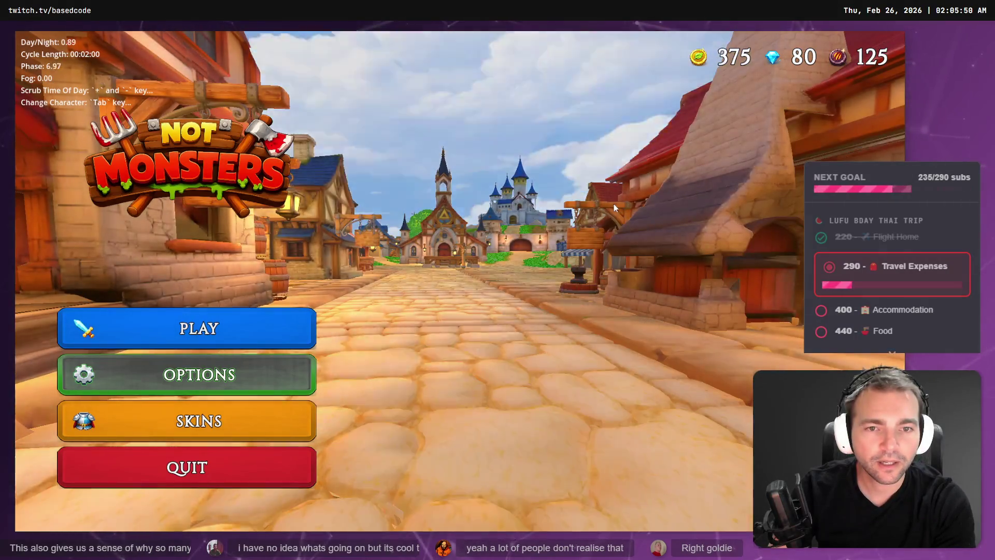
key(minus)
- Close the game and return to the Godot editor's Main scene
key(Escape)
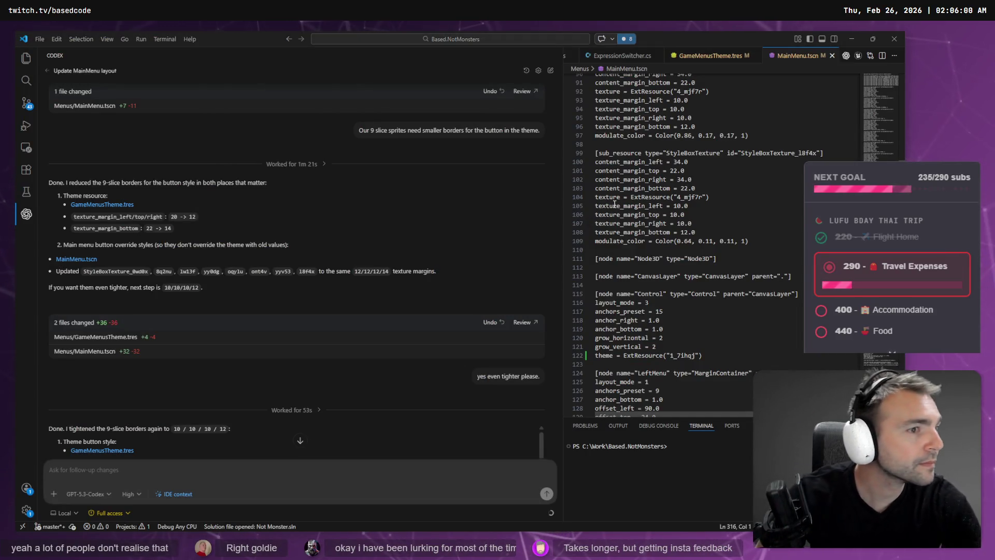
key(alt+Tab)
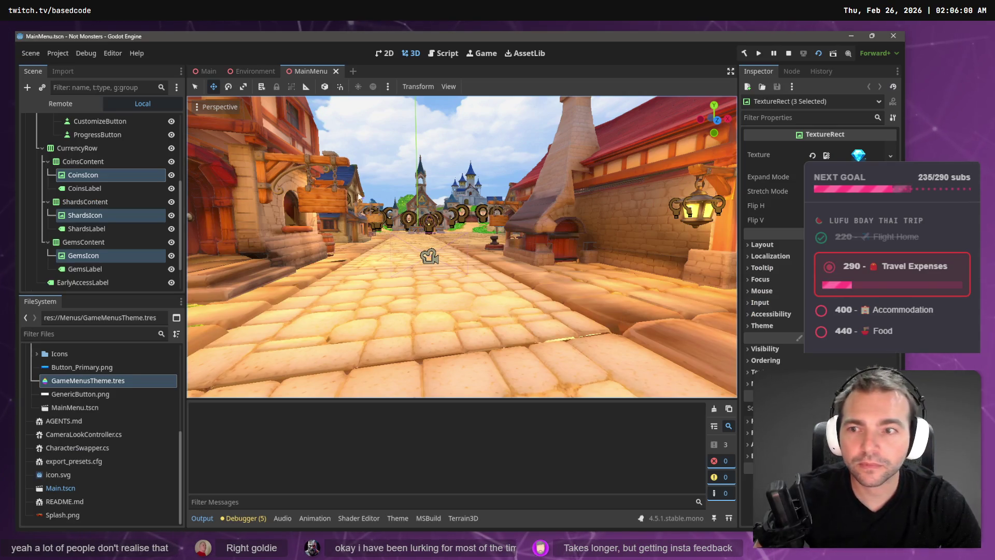
click(214, 74)
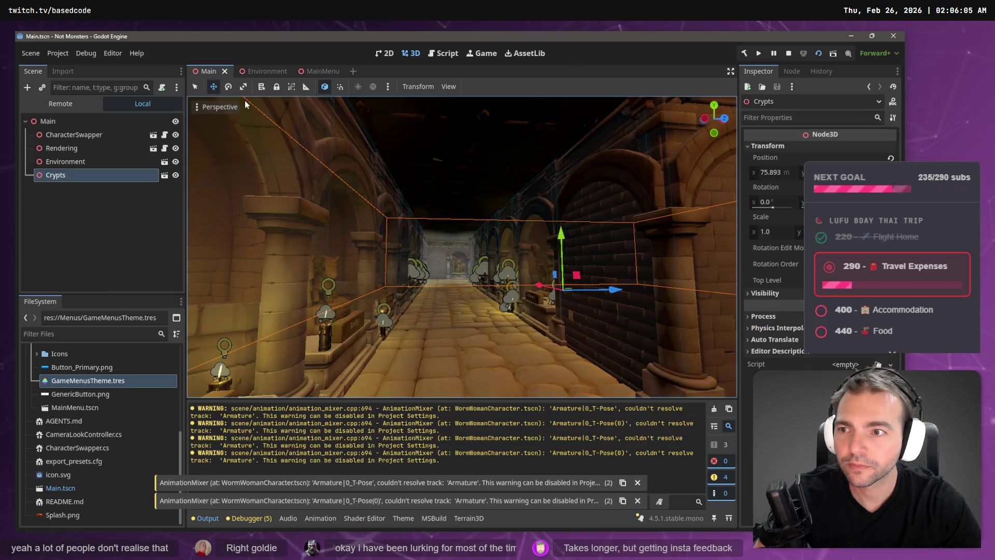
- Open DayNightCycle.cs from SunDirectionalLight3D in the Rendering scene
click(152, 148)
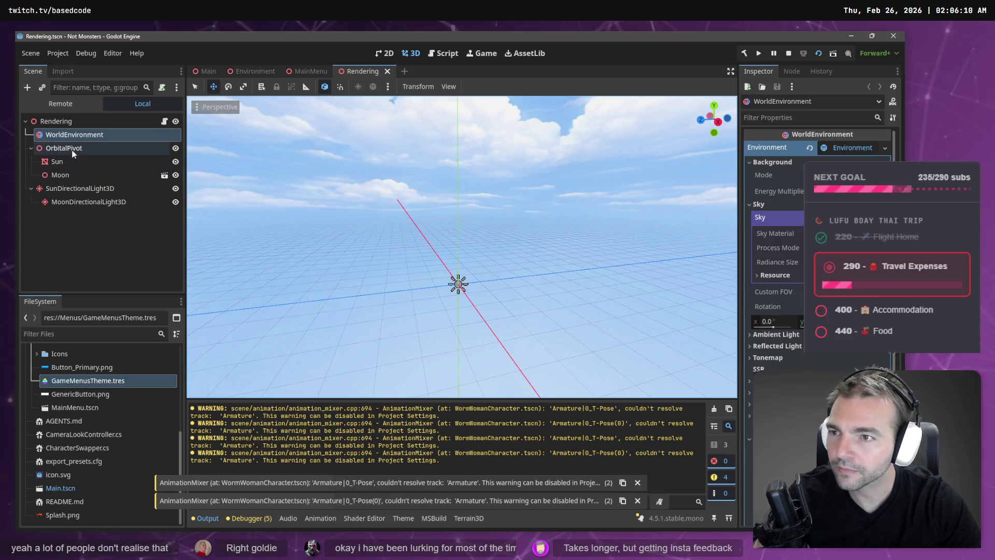
click(87, 188)
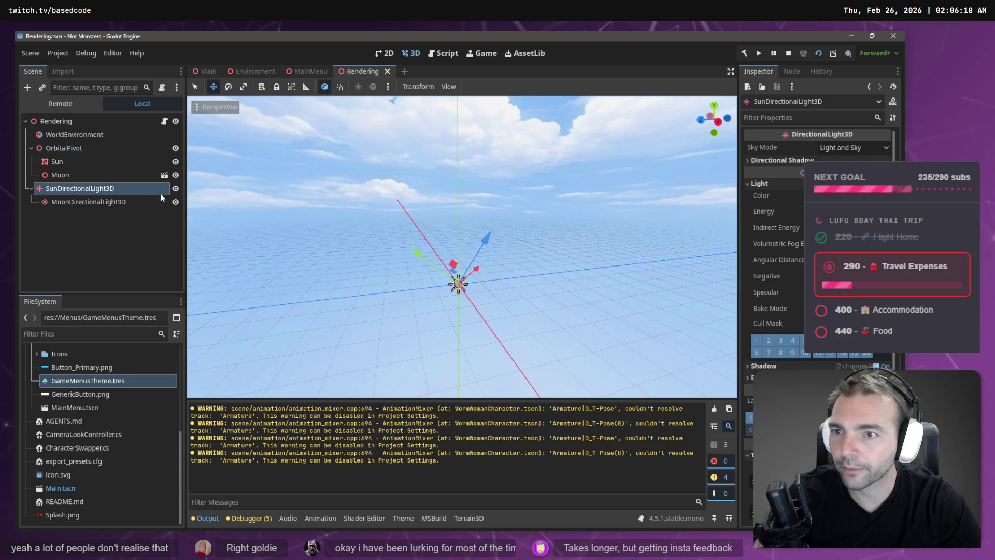
click(164, 121)
scroll(514, 270, down, 13)
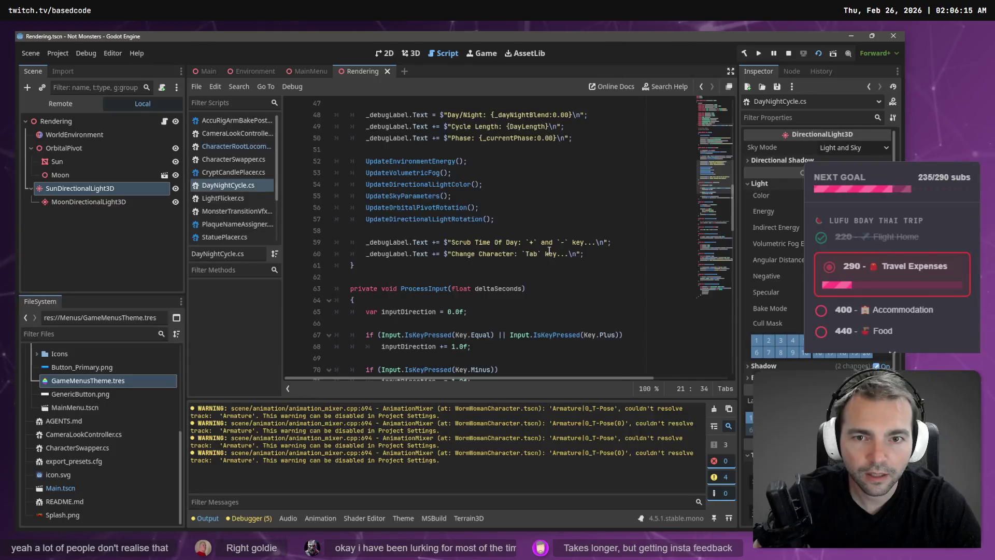
scroll(546, 254, down, 16)
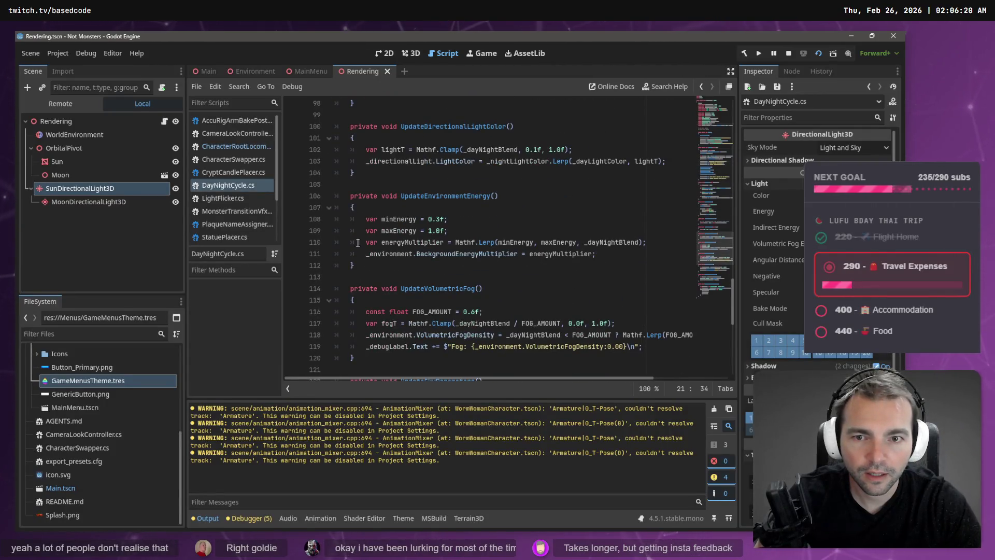
- Change FOG_AMOUNT on line 116 from 0.6f to 0.4f and save the script
click(417, 197)
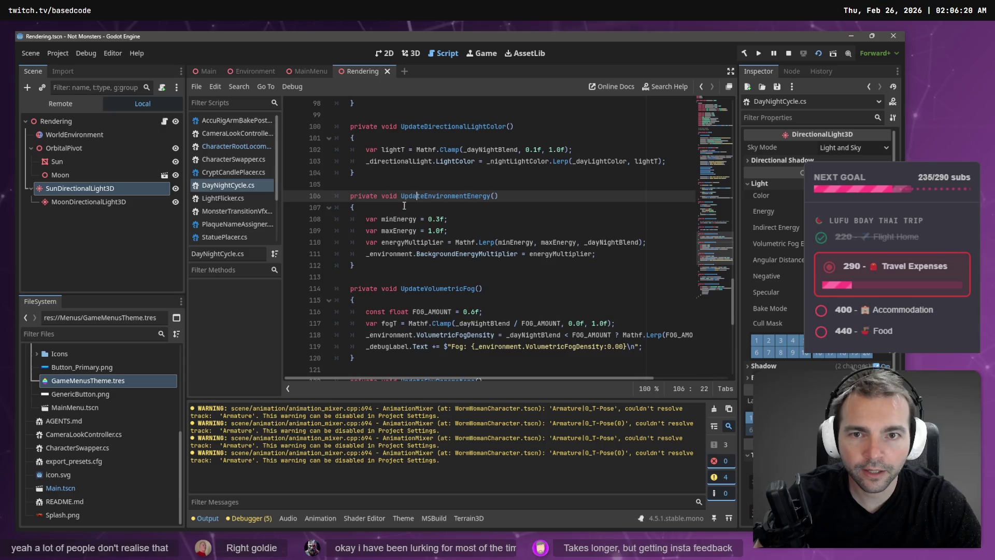
double_click(453, 127)
click(425, 297)
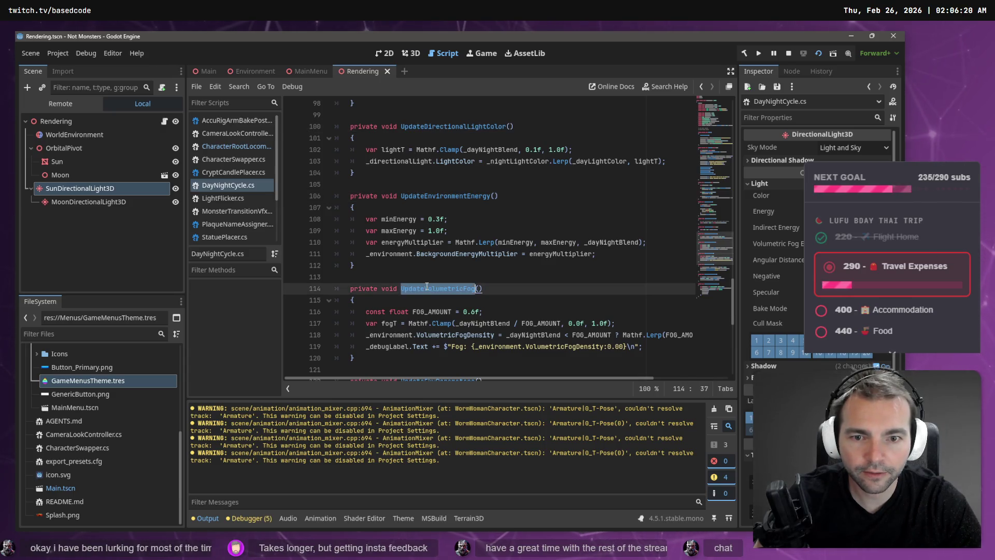
click(430, 312)
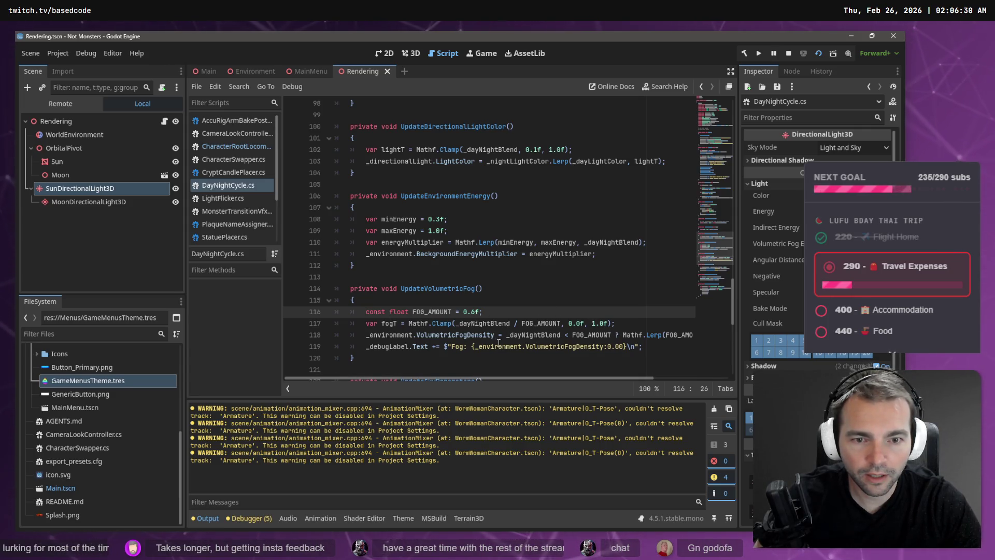
click(606, 323)
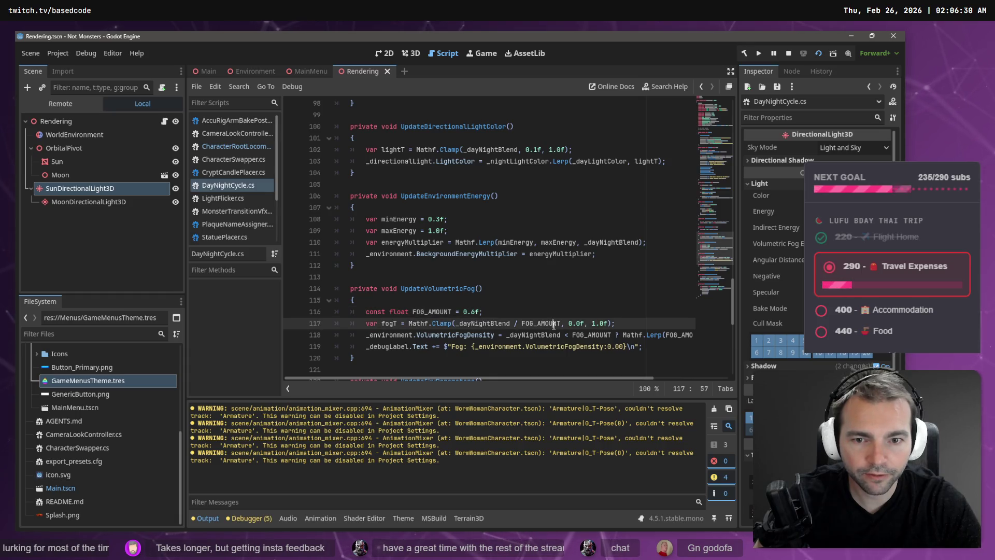
click(472, 312)
key(Delete)
text(4)
key(ctrl+s)
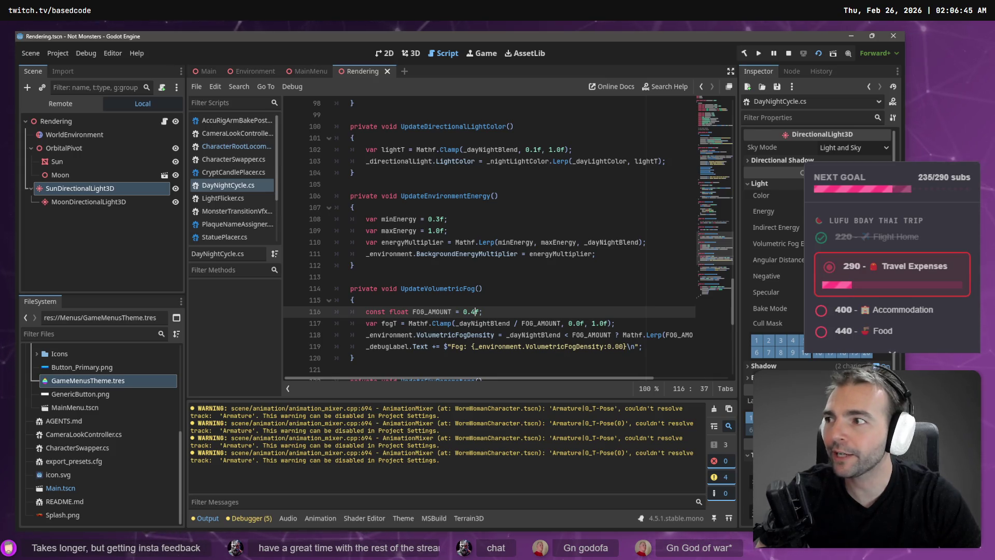
key(alt+Tab)
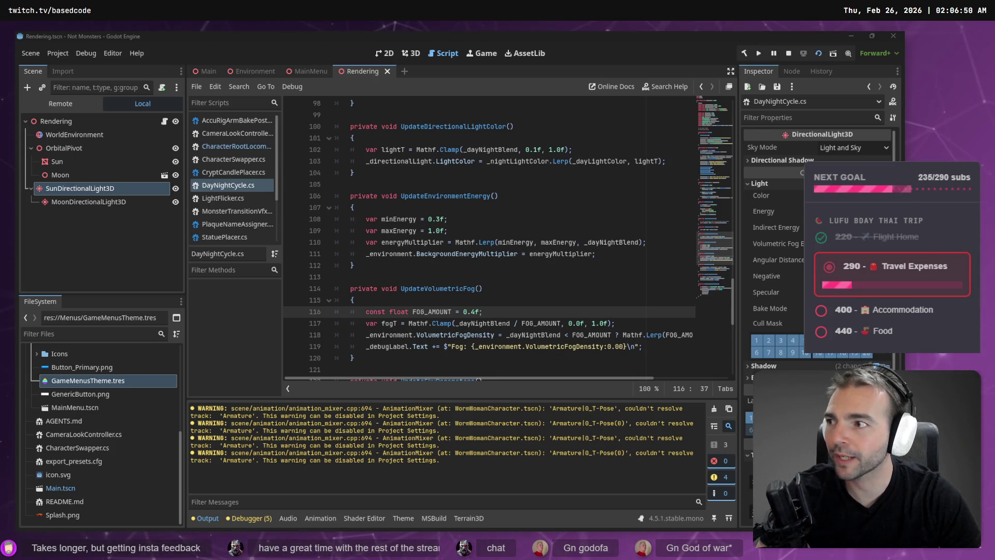
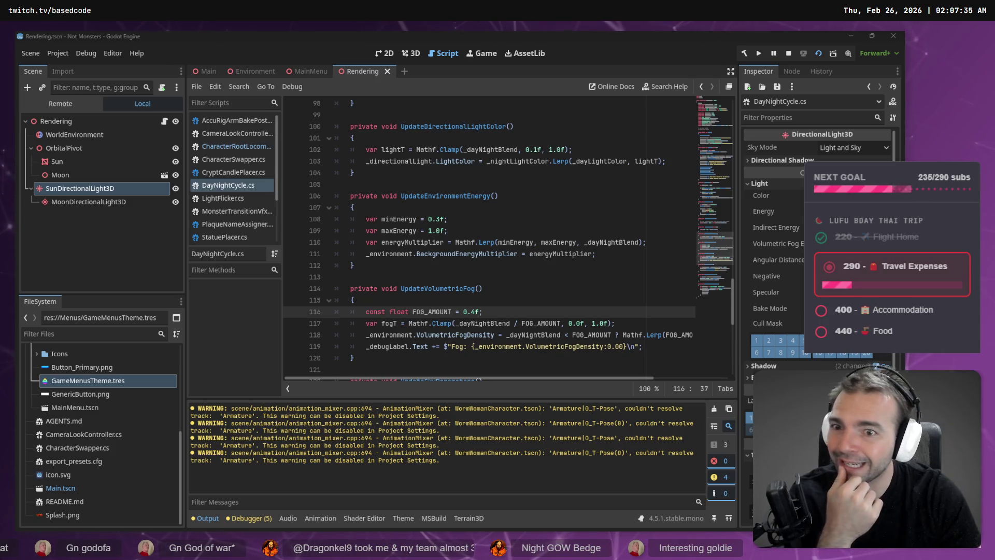
- Rebuild and run the Not Monsters project from the Main scene with F5
mouse_move(197, 73)
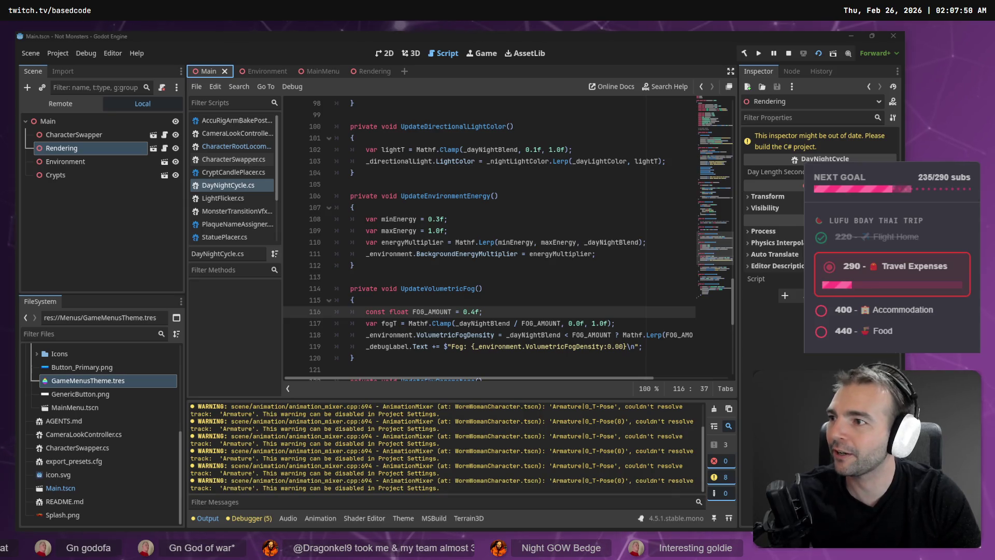
click(449, 167)
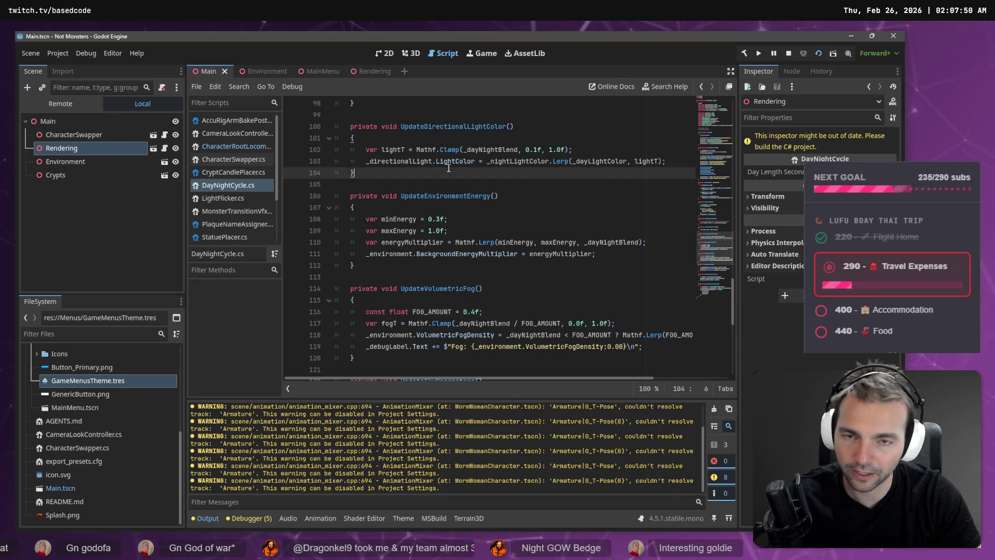
key(F5)
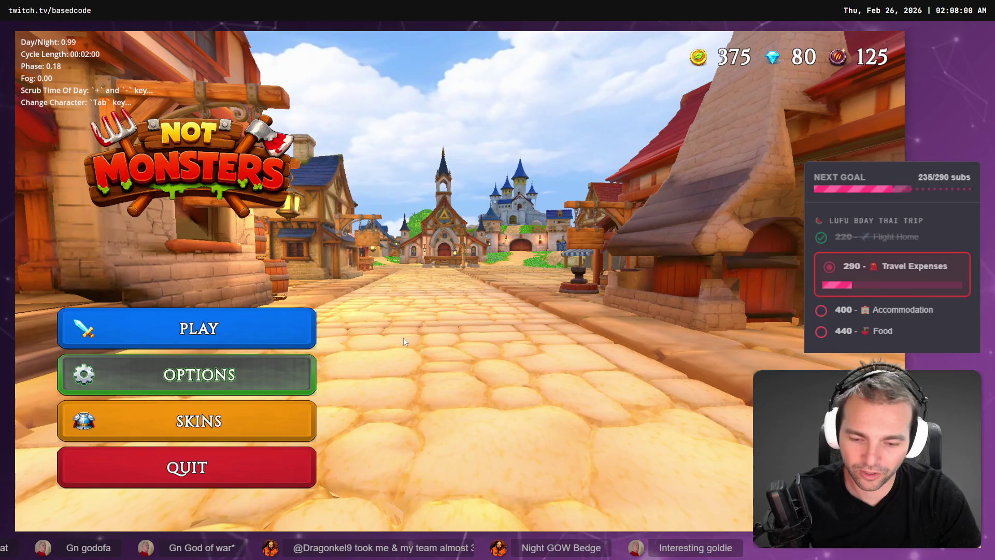
- Scrub the day/night cycle back and forth with +/- to check the night fog, then stop the game
key(minus)
key(plus)
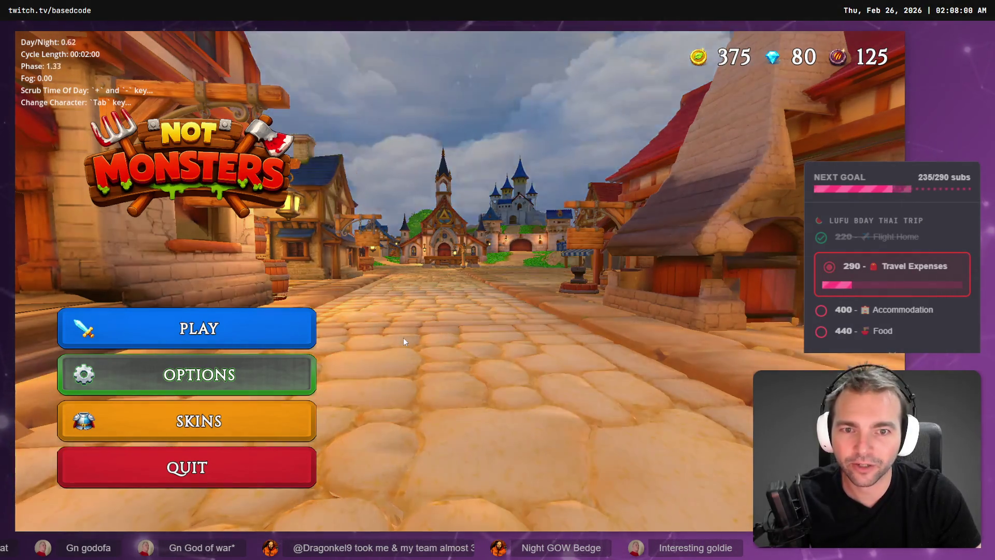
key(plus)
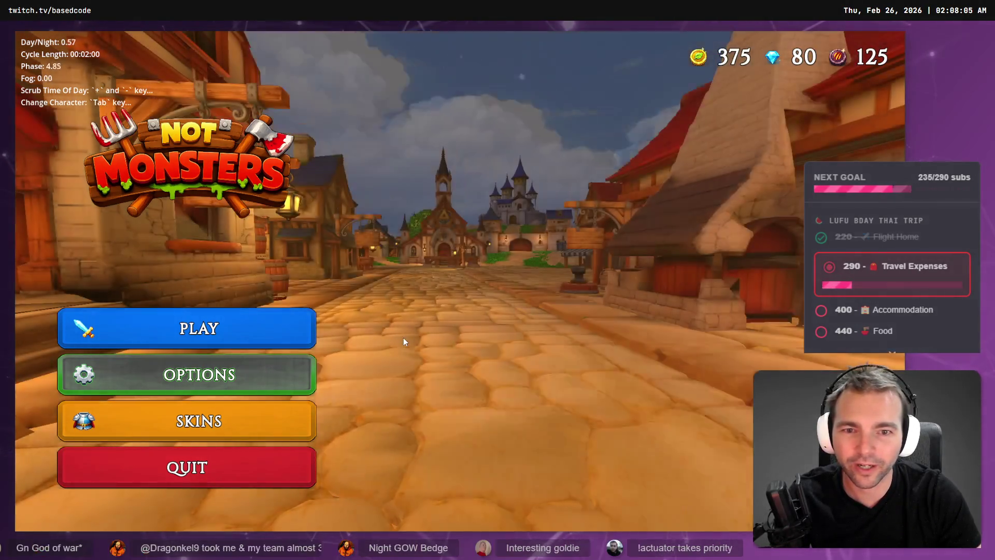
key(minus)
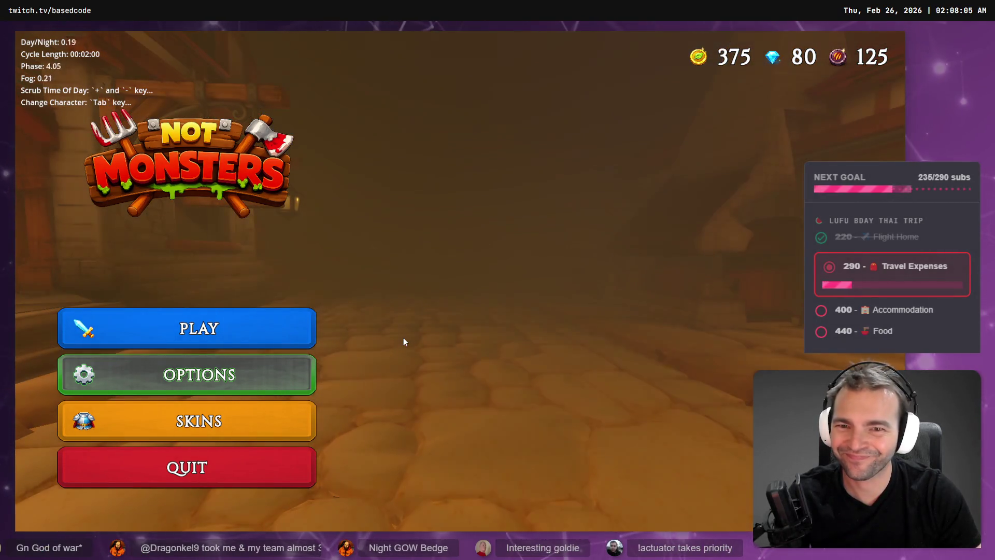
key(plus)
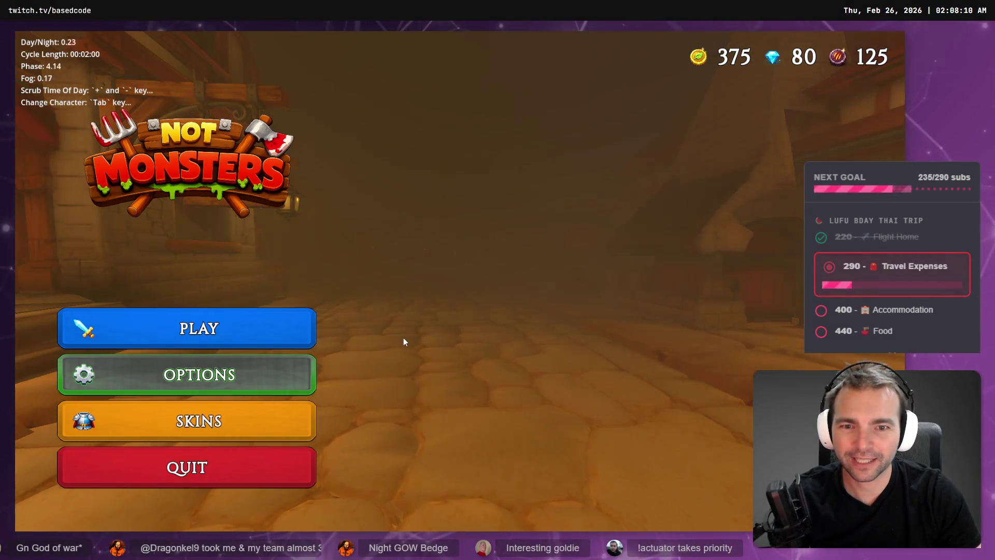
key(plus)
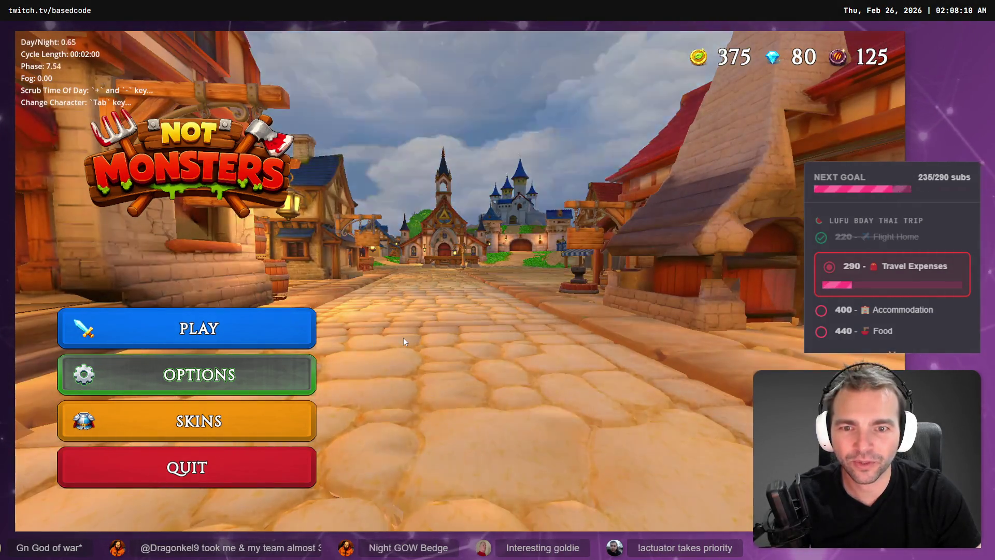
key(minus)
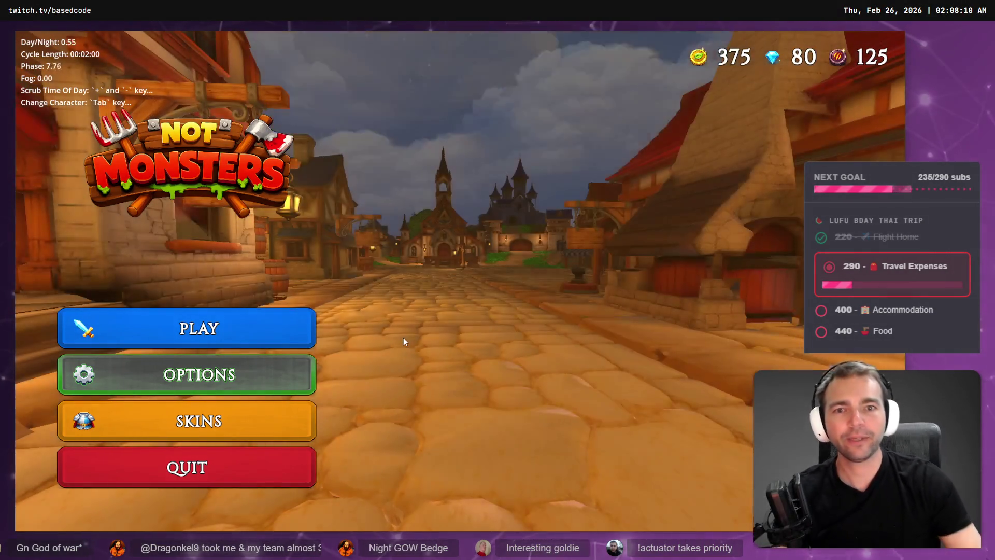
key(plus)
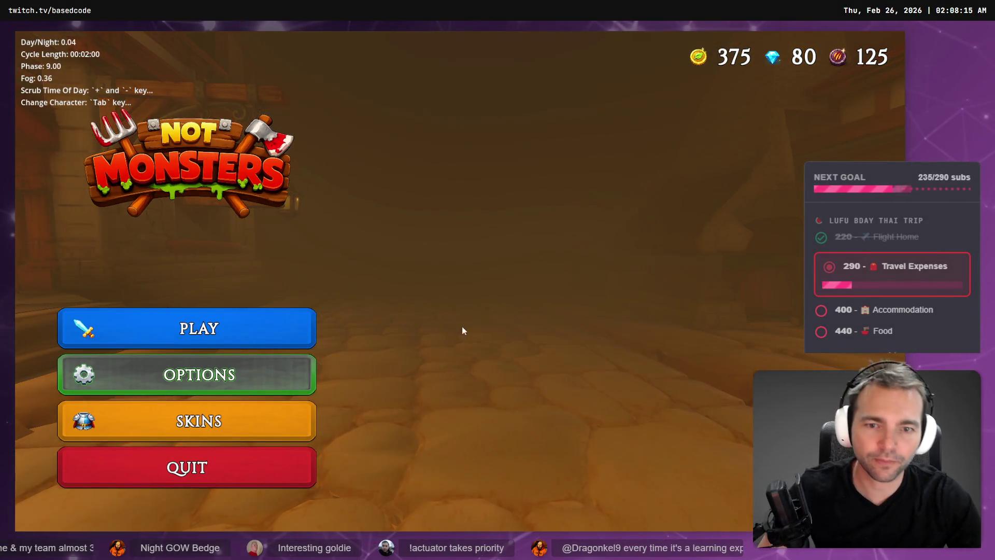
key(F8)
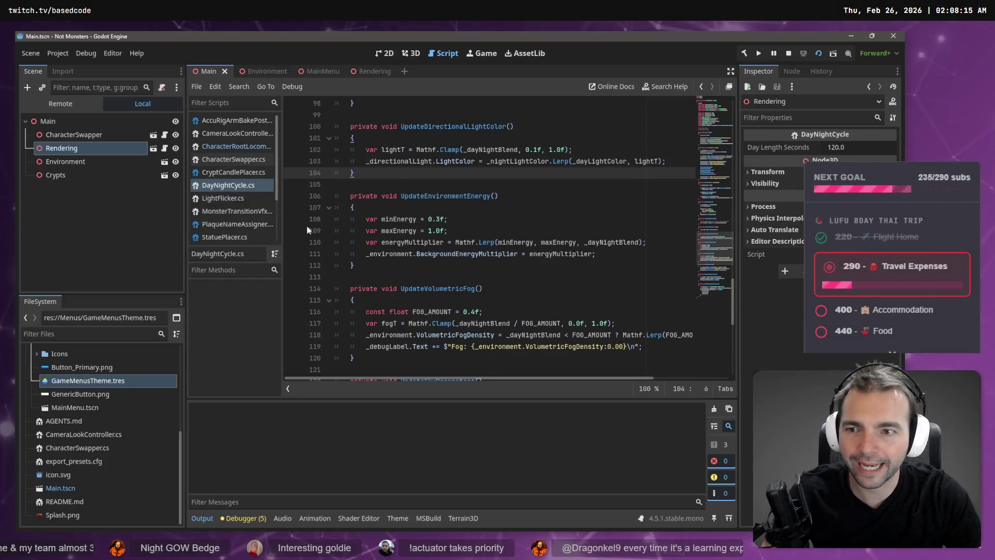
scroll(447, 224, down, 2)
scroll(447, 224, up, 1)
click(447, 220)
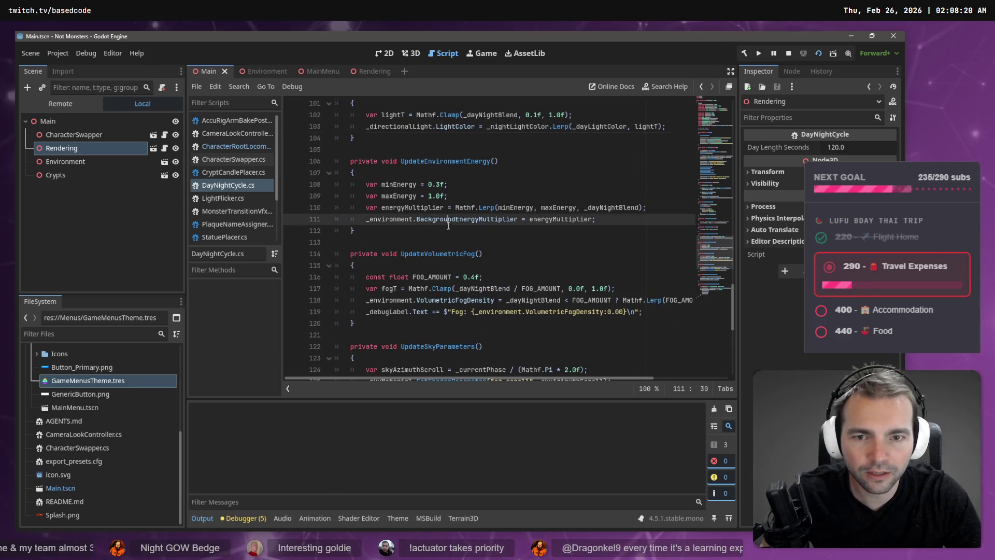
double_click(482, 219)
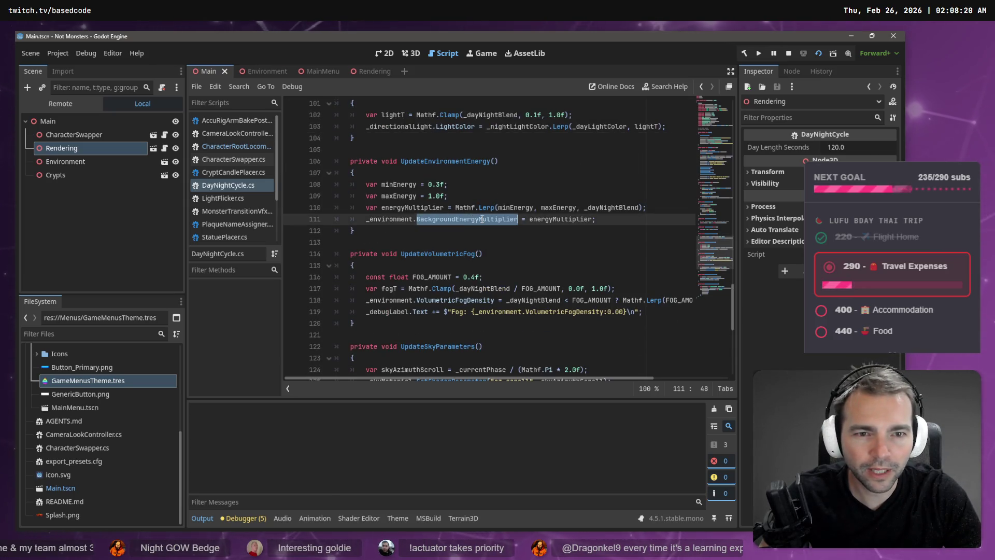
click(437, 161)
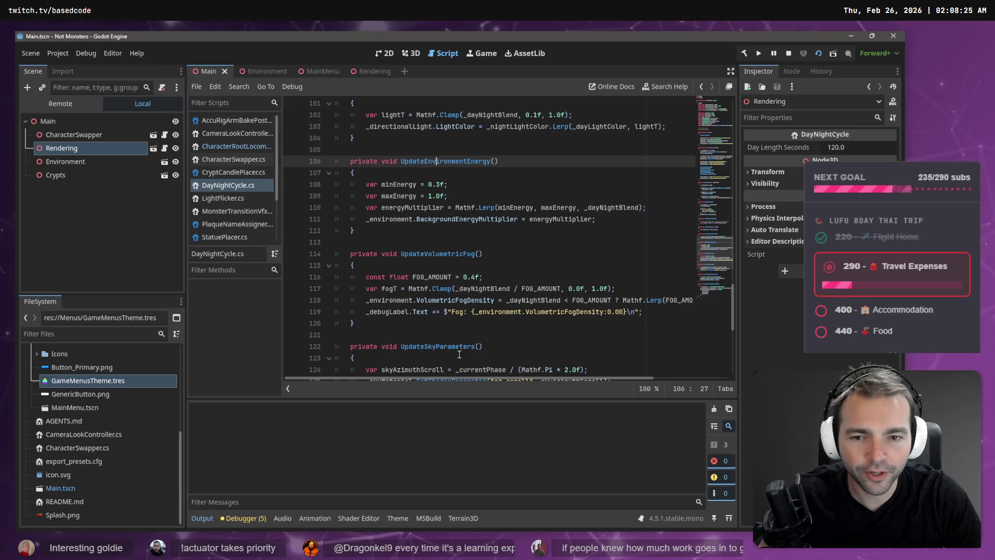
scroll(437, 277, down, 2)
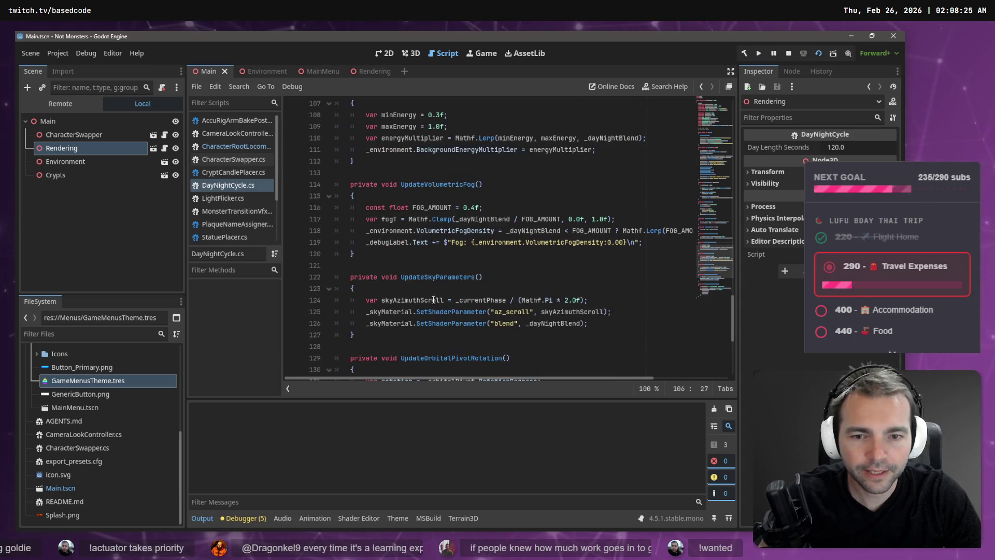
scroll(446, 280, down, 6)
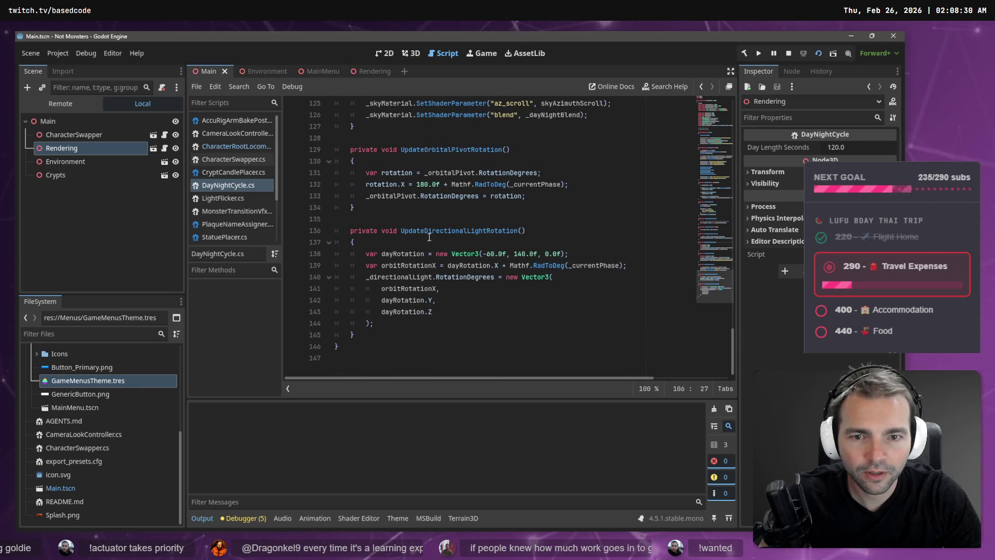
scroll(495, 284, up, 7)
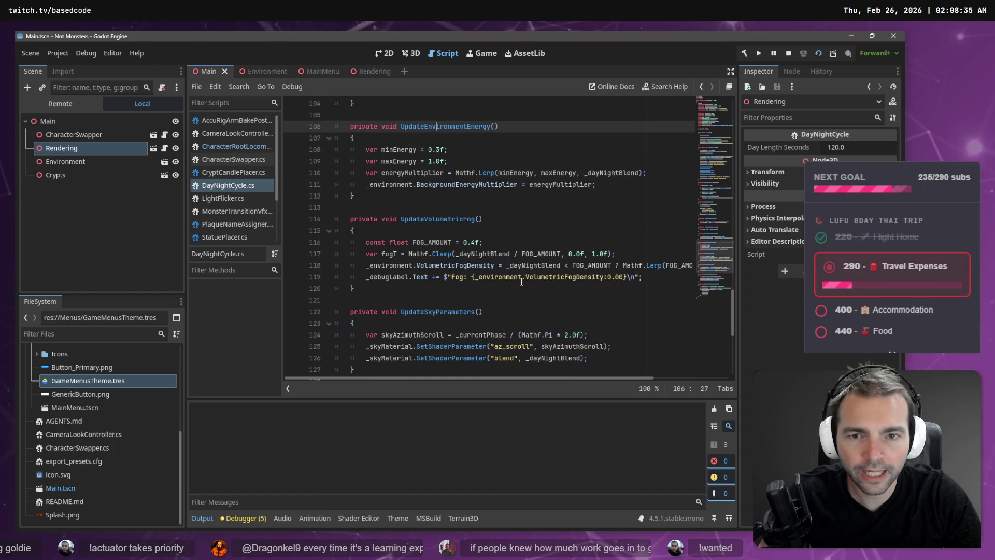
scroll(504, 282, up, 3)
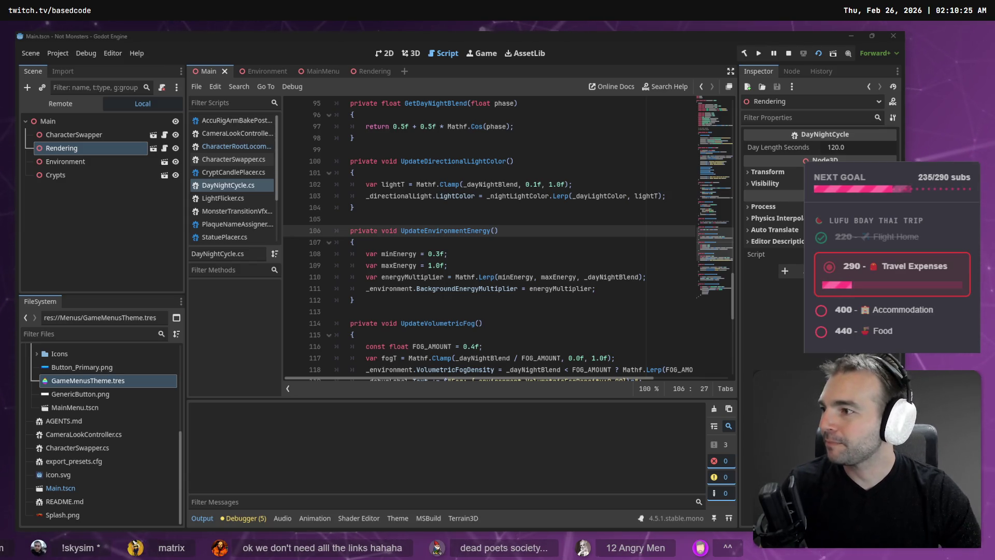
key(F5)
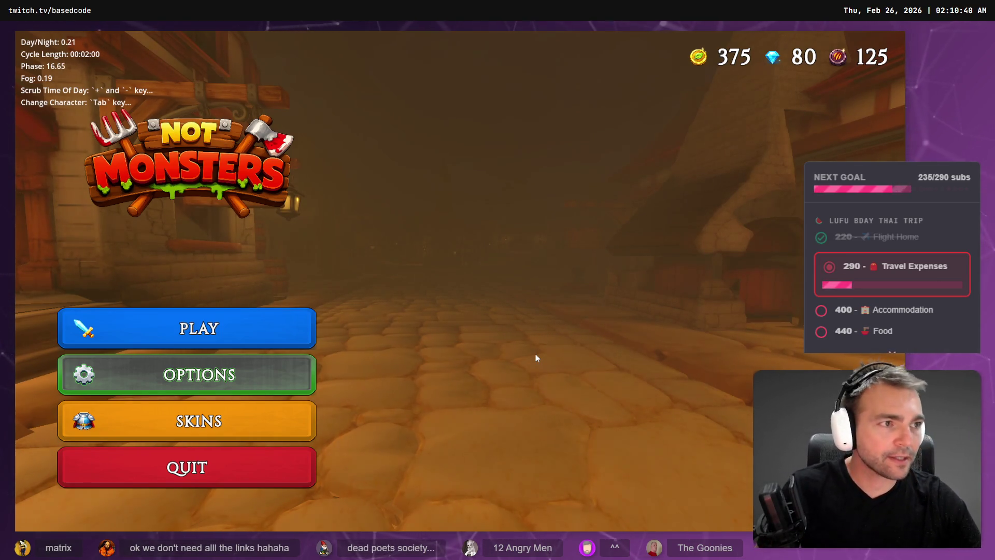
- Close the running game with Alt+F4
key(alt+F4)
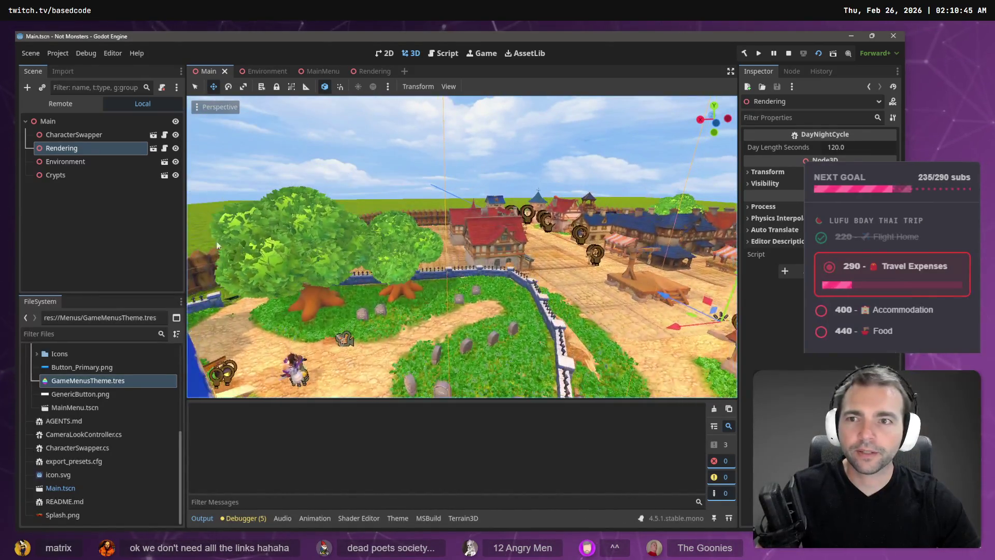
- Turn on the viewport's Cinematic Preview to view the menu character through the camera
click(204, 107)
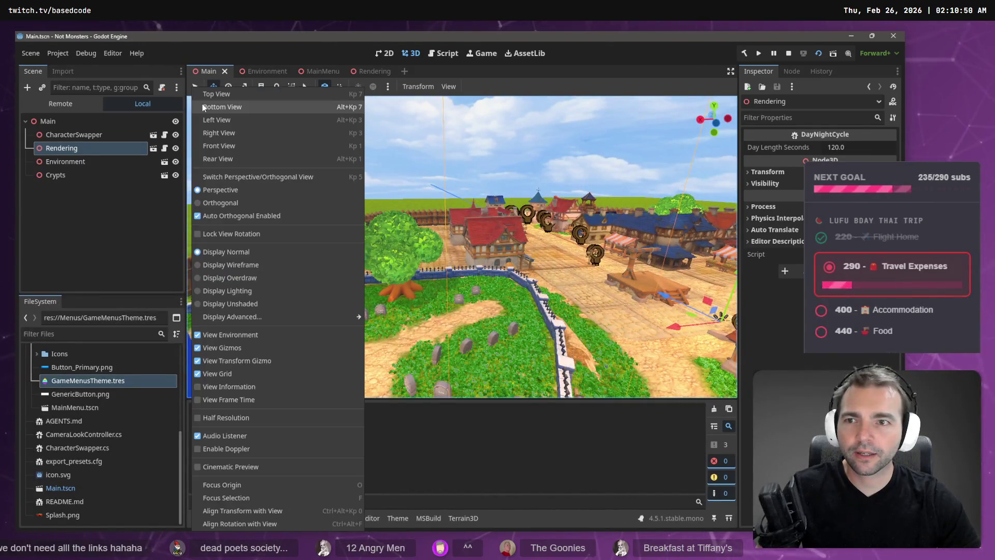
click(256, 468)
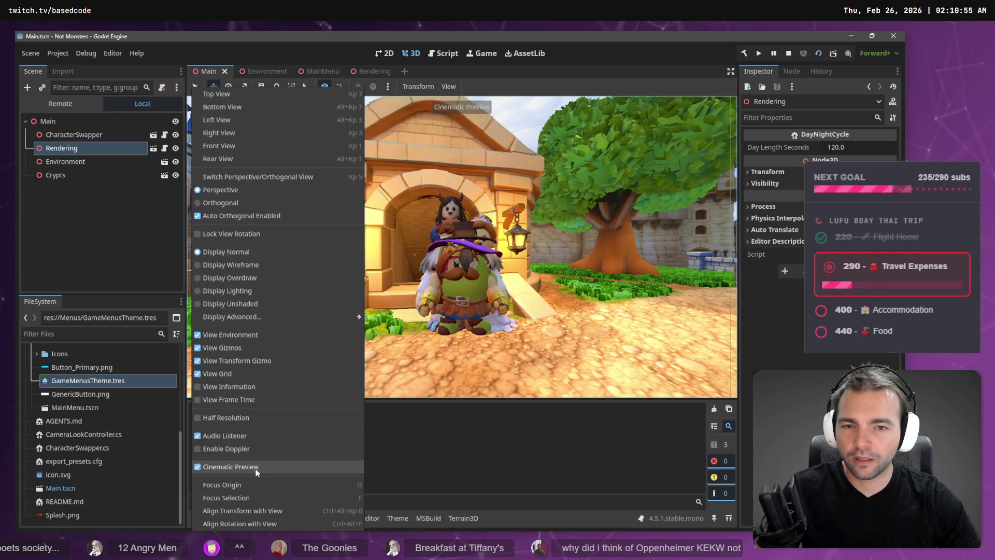
click(256, 469)
click(256, 468)
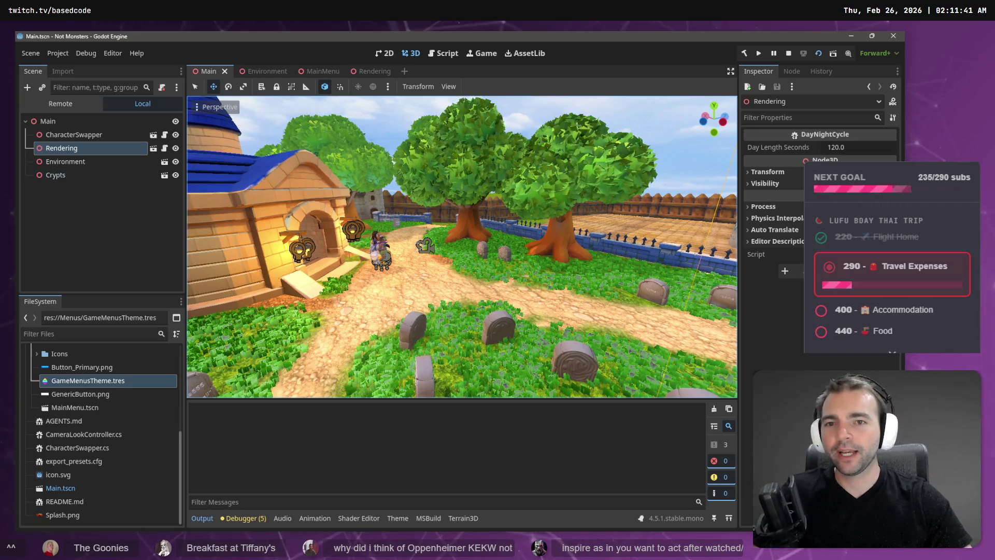
- Focus the view on the Rendering node, orbit to face the town, and open the Rendering scene
double_click(61, 148)
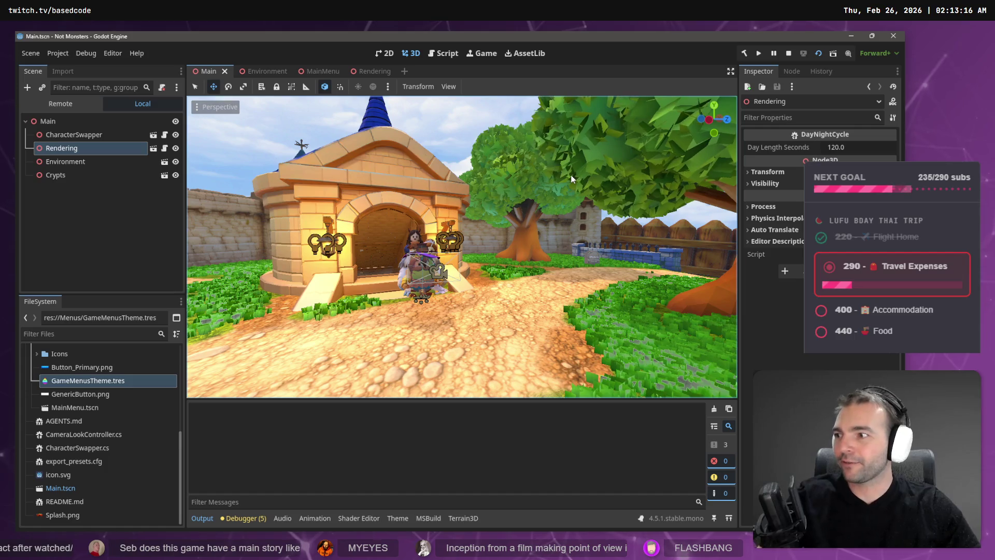
drag(542, 201, 530, 212)
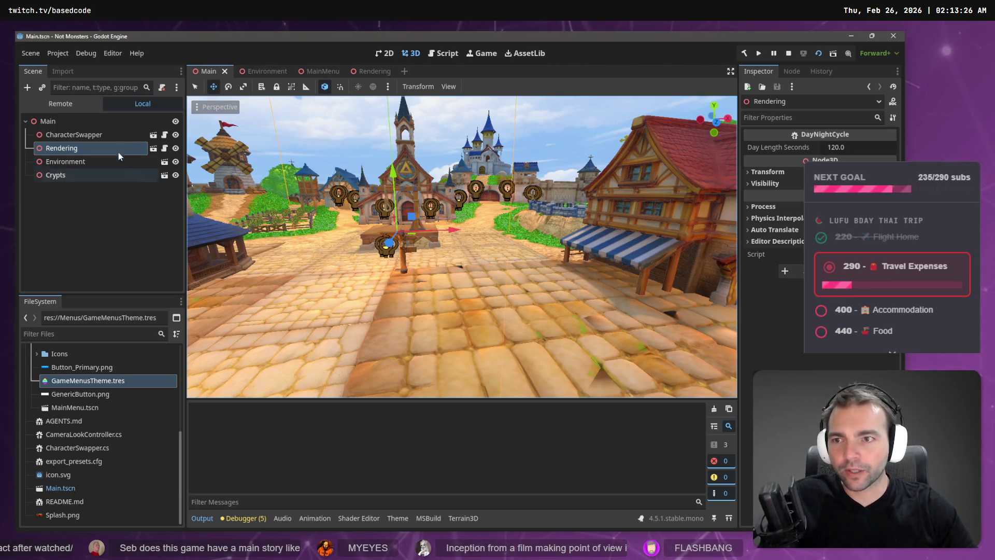
click(153, 149)
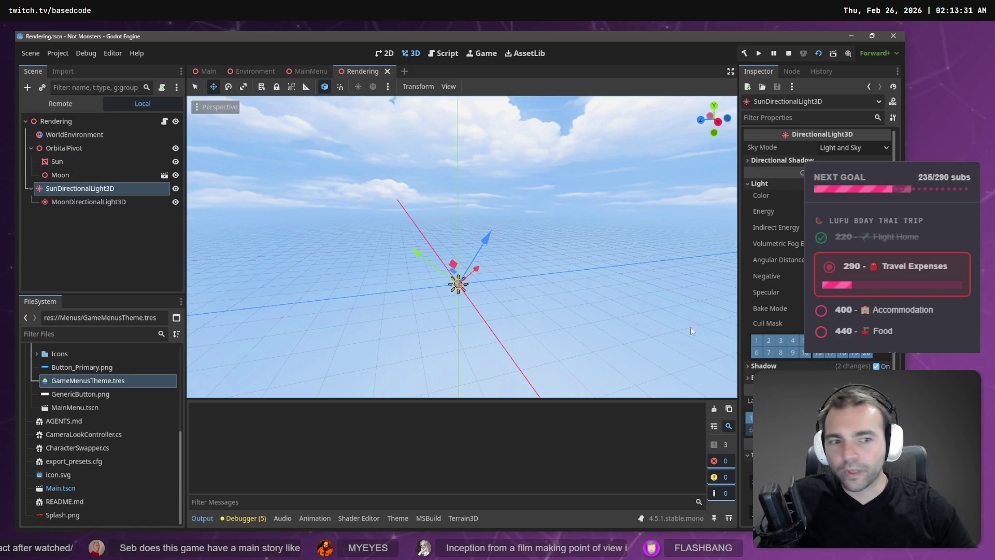
- Select WorldEnvironment and scroll its Inspector down to the Volumetric Fog settings
click(78, 134)
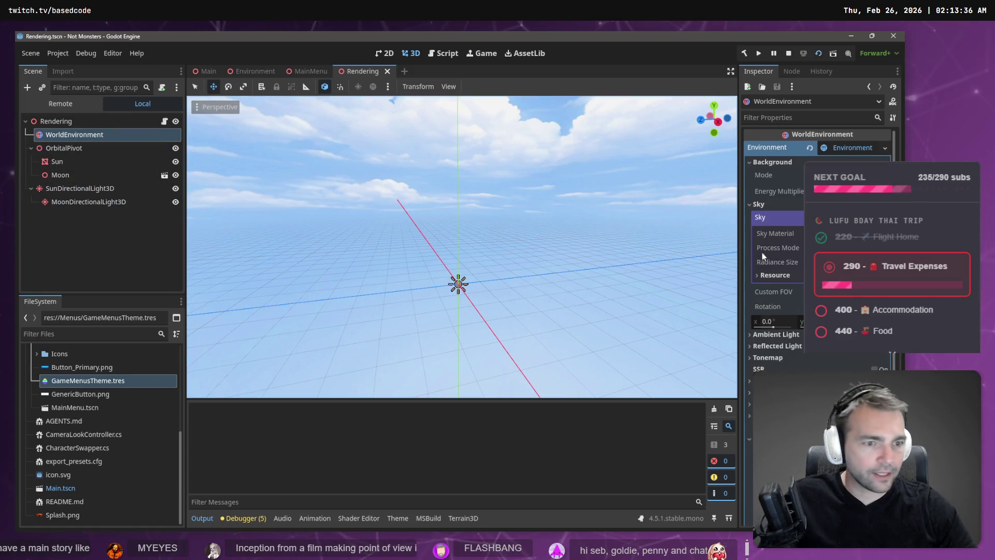
scroll(761, 251, down, 3)
scroll(772, 249, down, 2)
scroll(772, 249, down, 2)
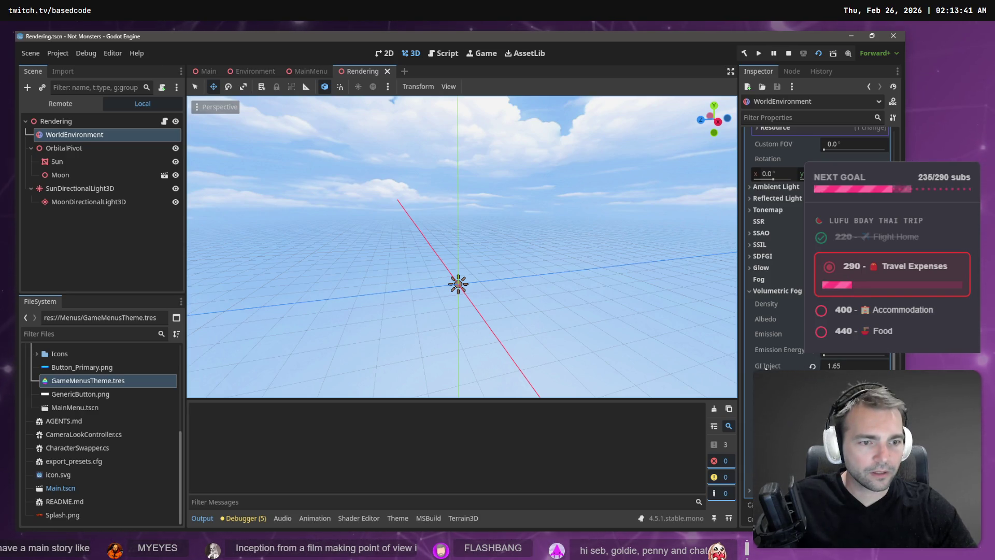
mouse_move(766, 368)
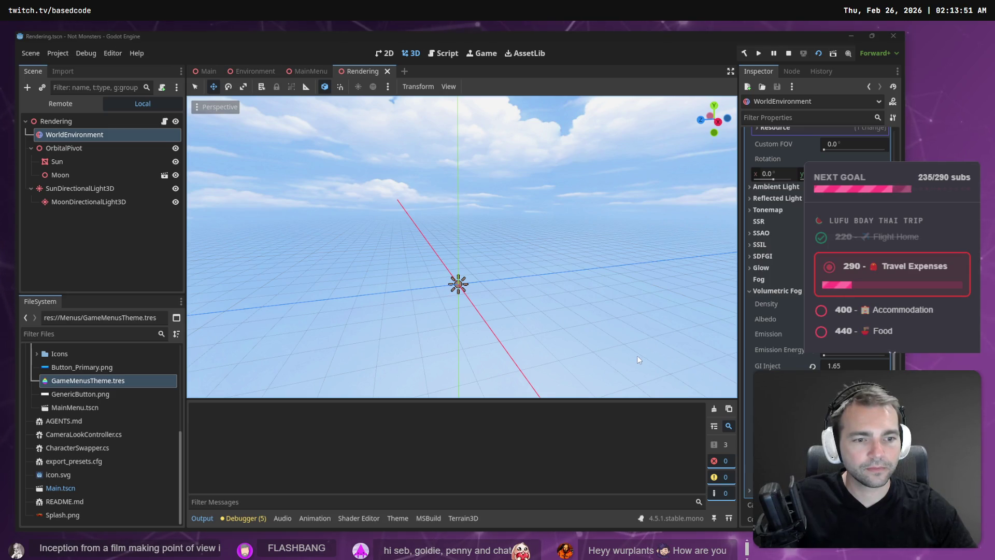
key(alt+Tab)
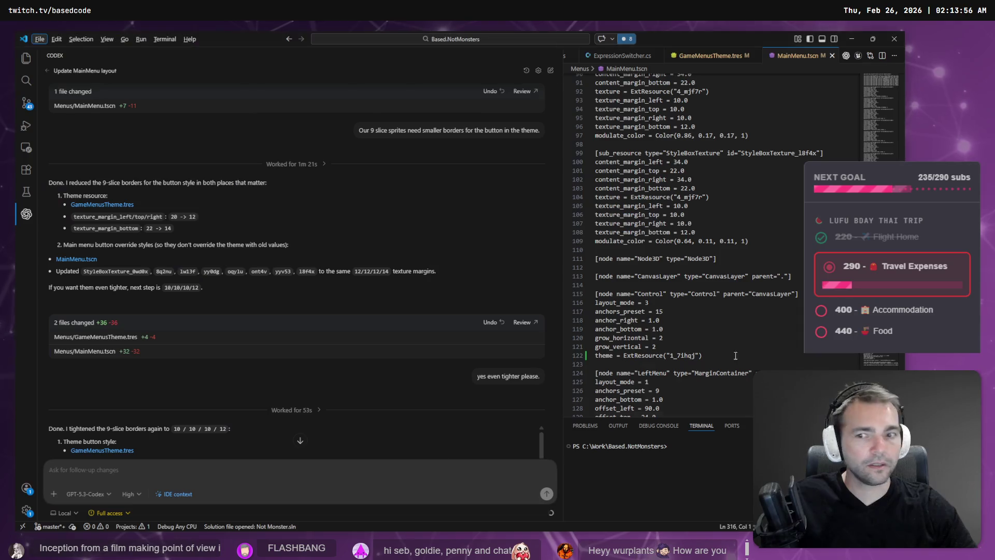
- Dictate the start of the fog question in the Codex chat, checking the Godot scene along the way
key(super+h)
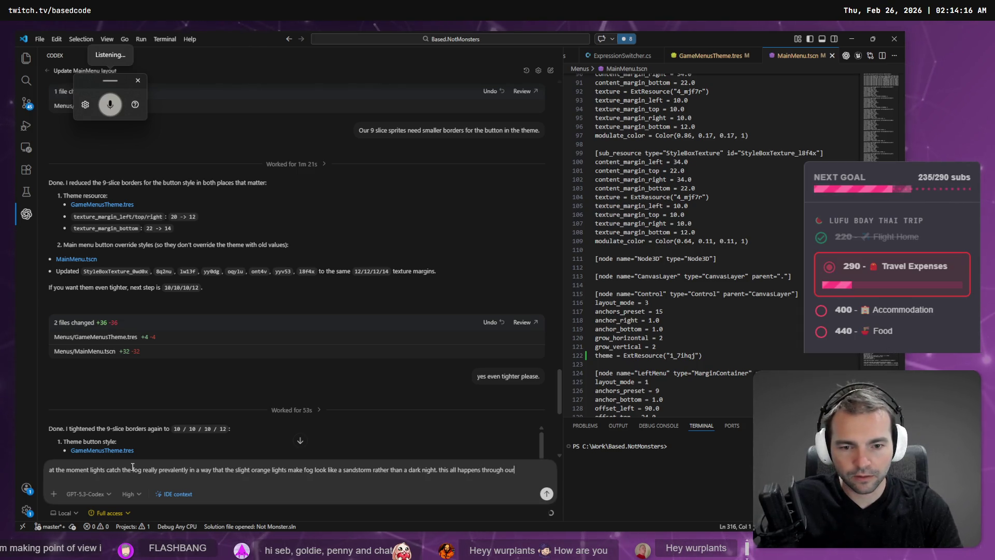
key(alt+Tab)
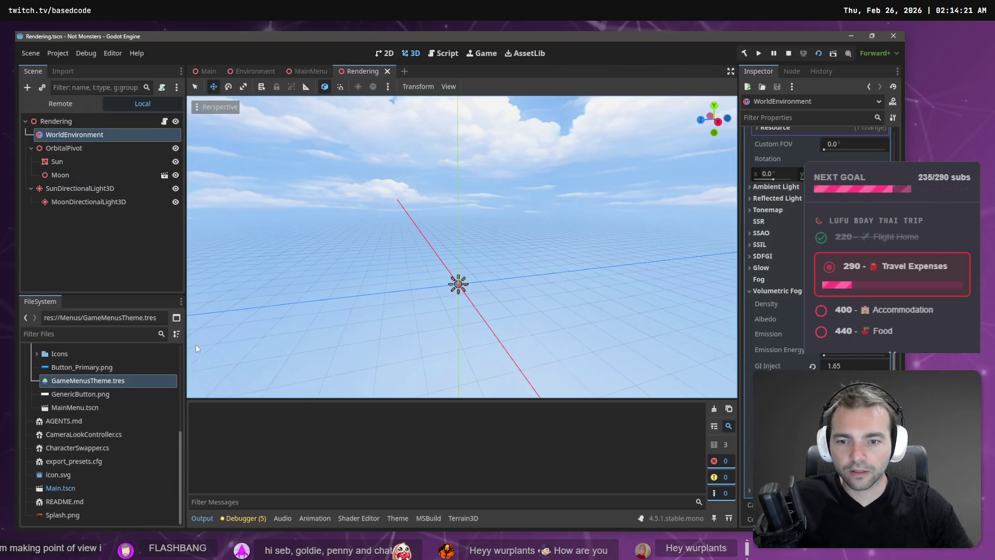
key(alt+Tab)
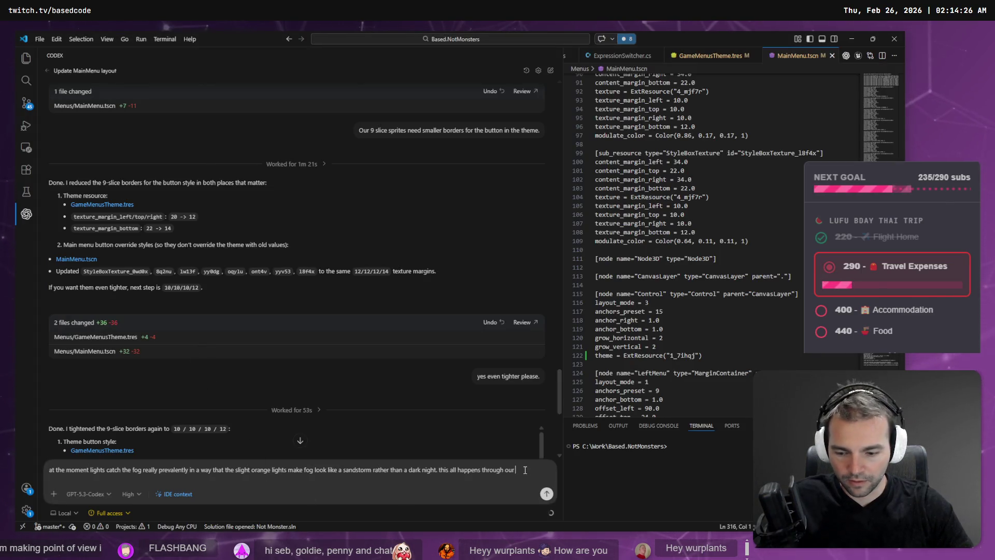
key(super+h)
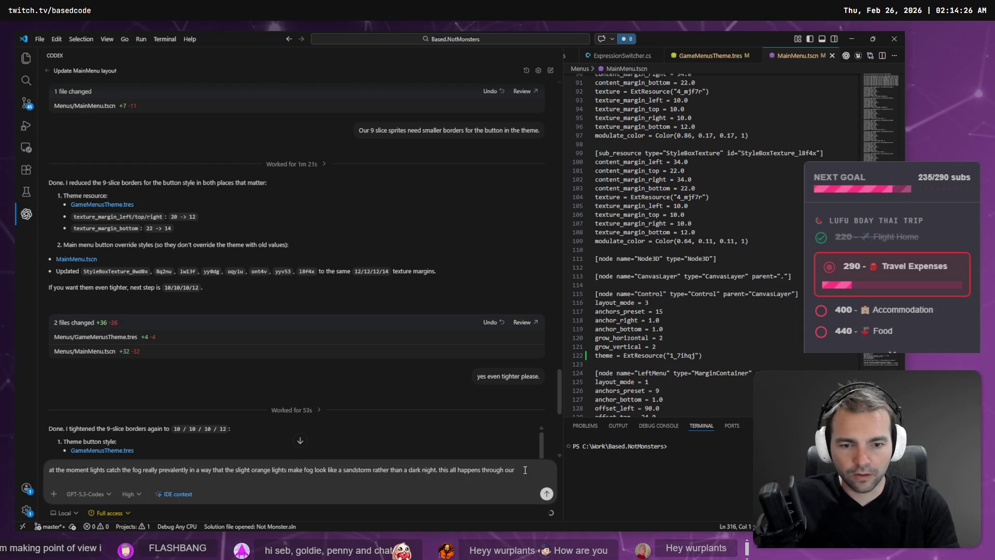
text(@world)
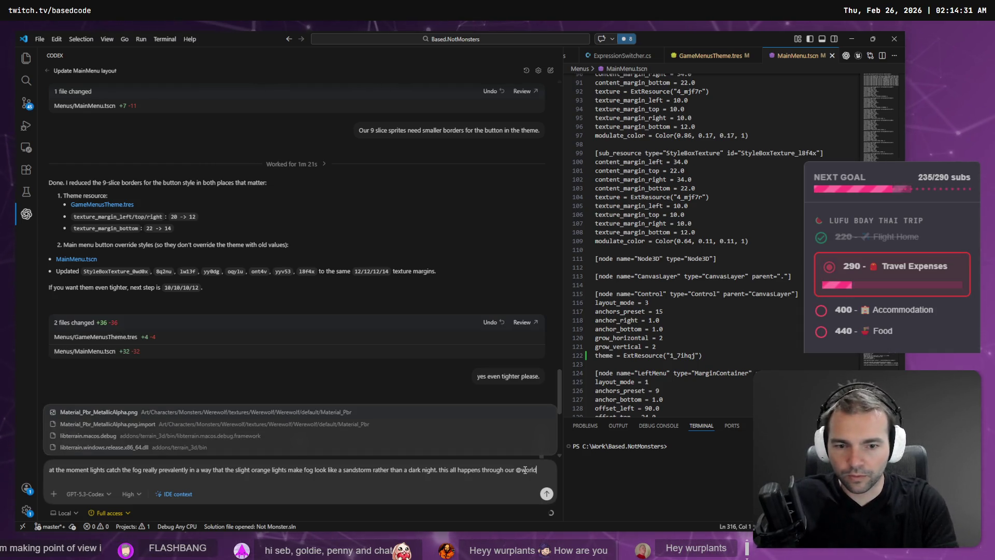
text(e)
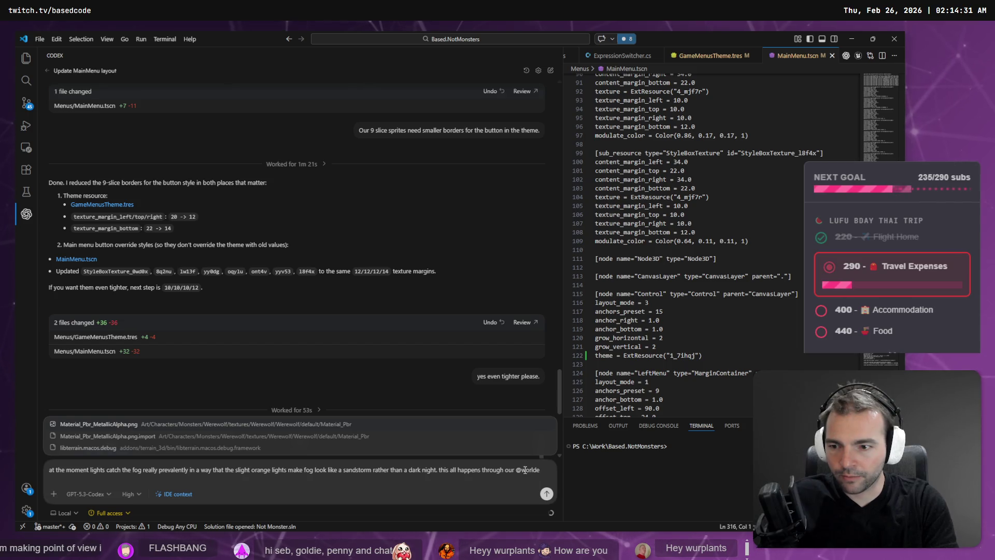
key(alt+Tab)
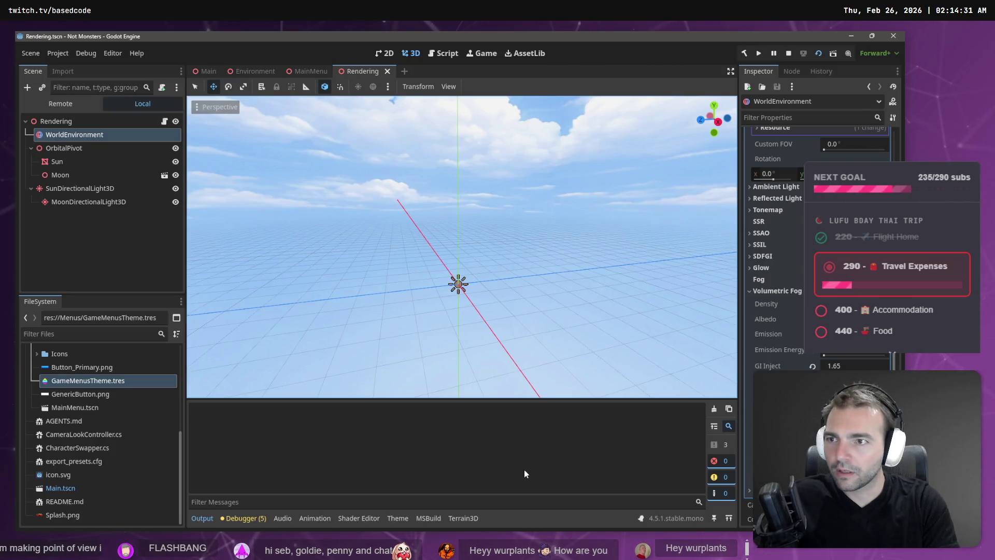
key(alt+Tab)
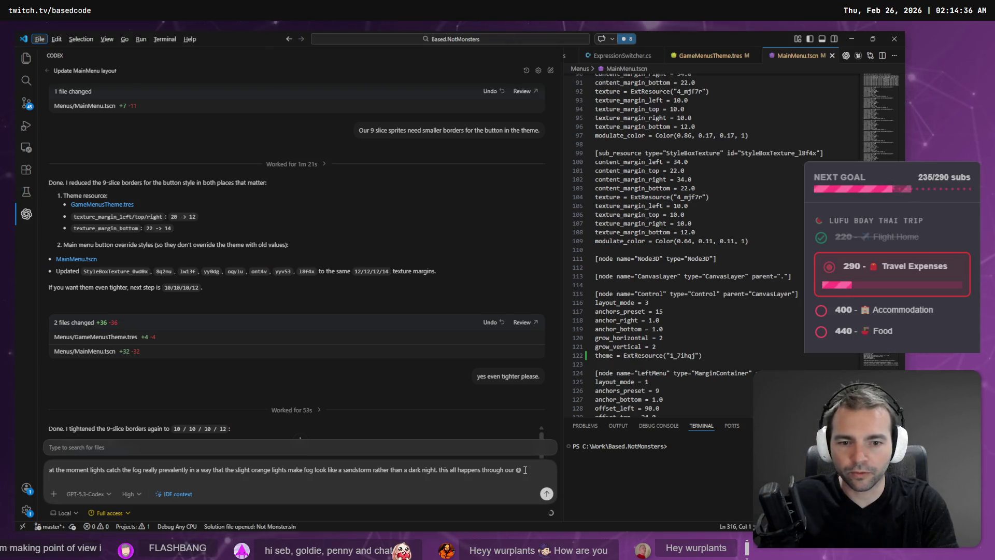
- Mention Rendering.tscn's WorldEnvironment, finish the sandstorm-fog question, and send it to Codex
text(Rende)
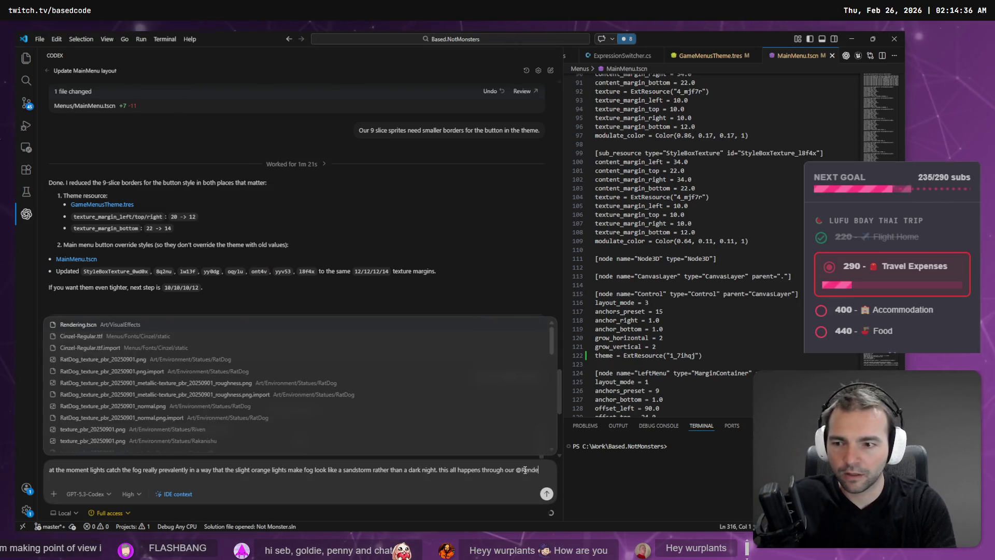
key(Return)
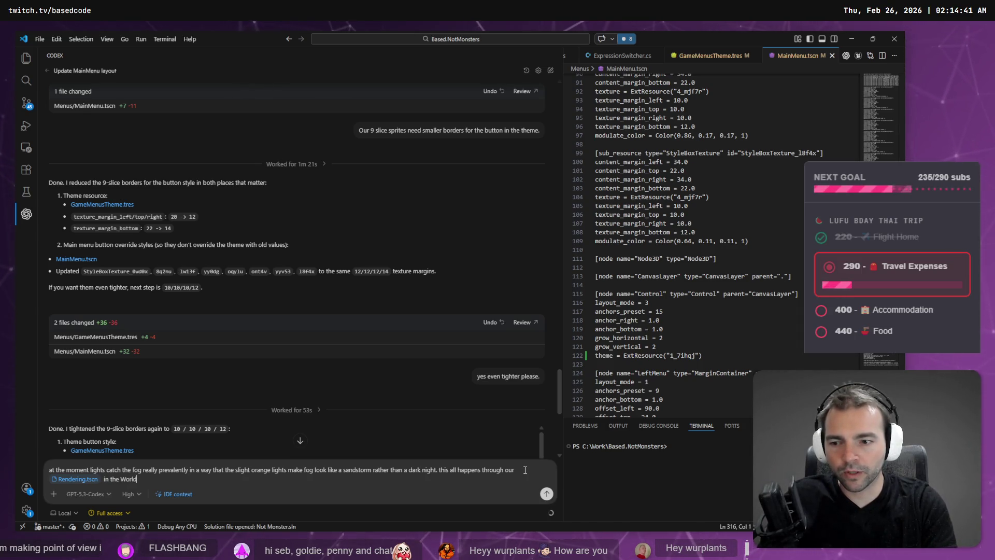
text(vriro)
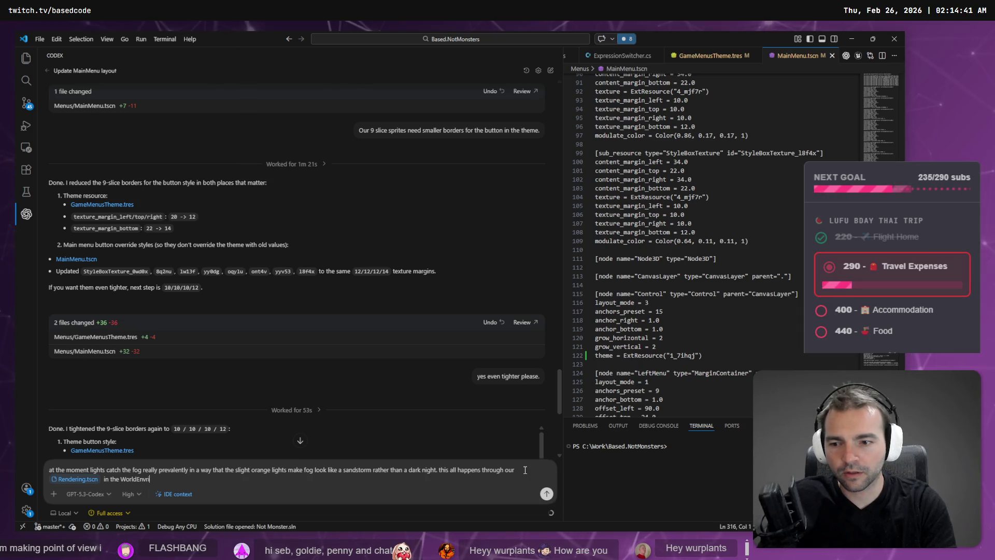
text(nment.)
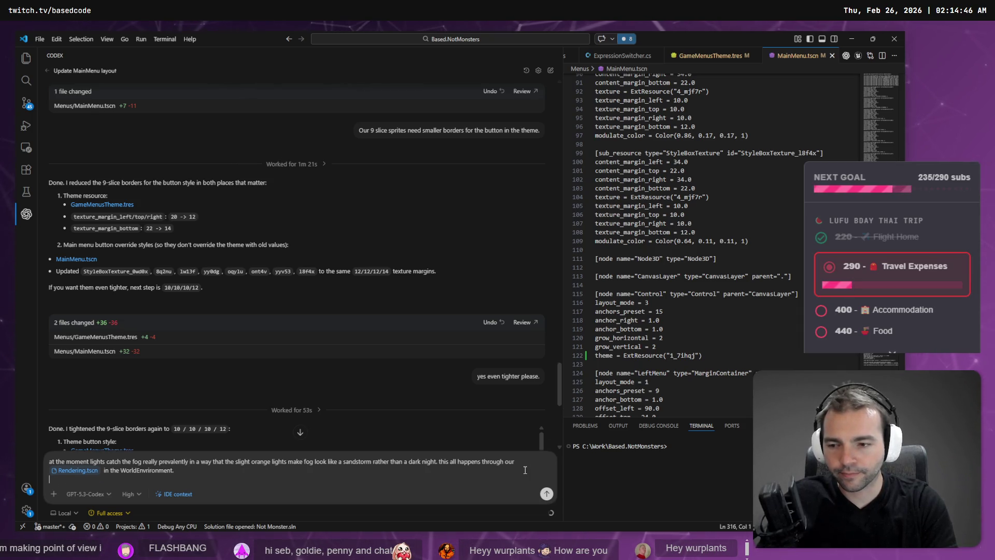
key(shift+Return)
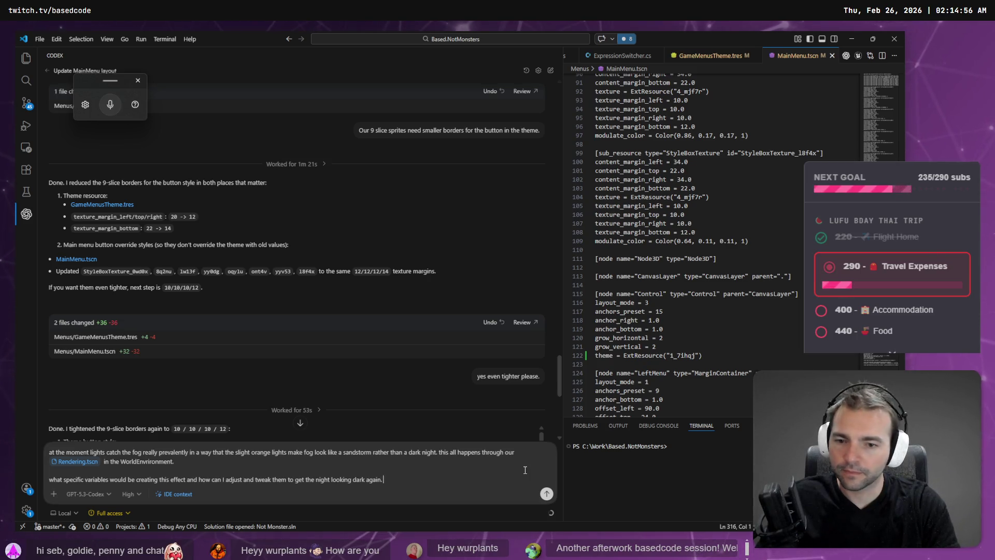
key(Return)
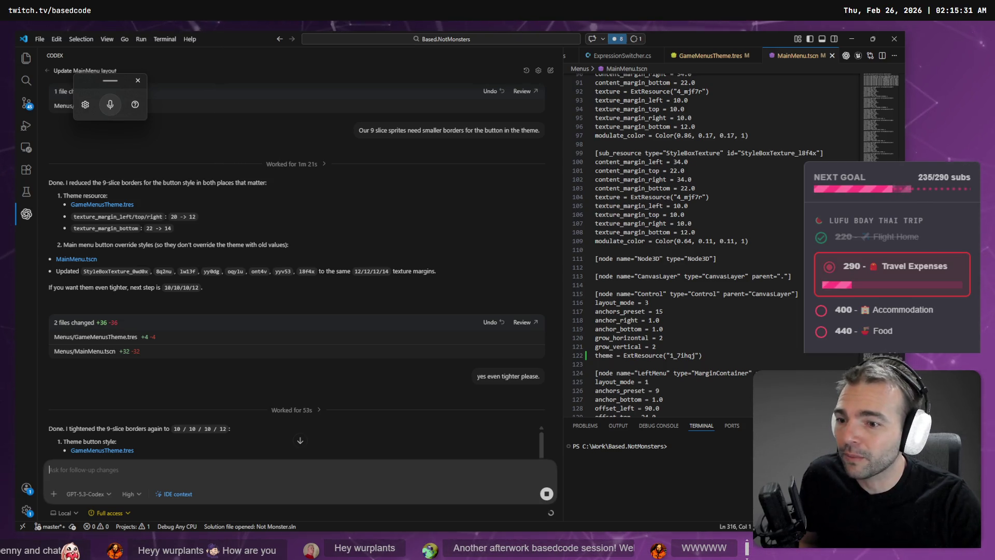
- Read Codex's diagnosis flagging light_volumetric_fog_energy 10.0 on the sun and moon
scroll(220, 280, down, 15)
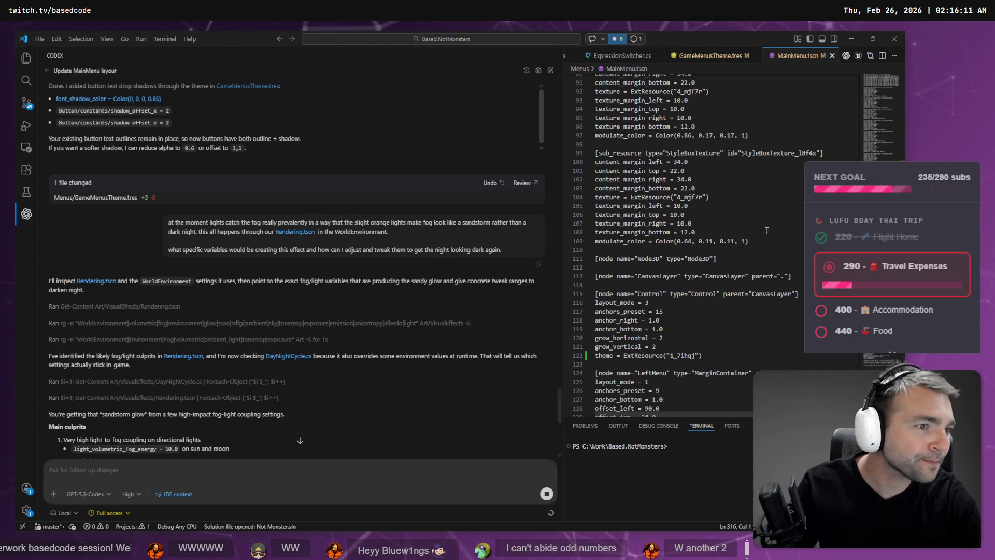
key(alt+Tab)
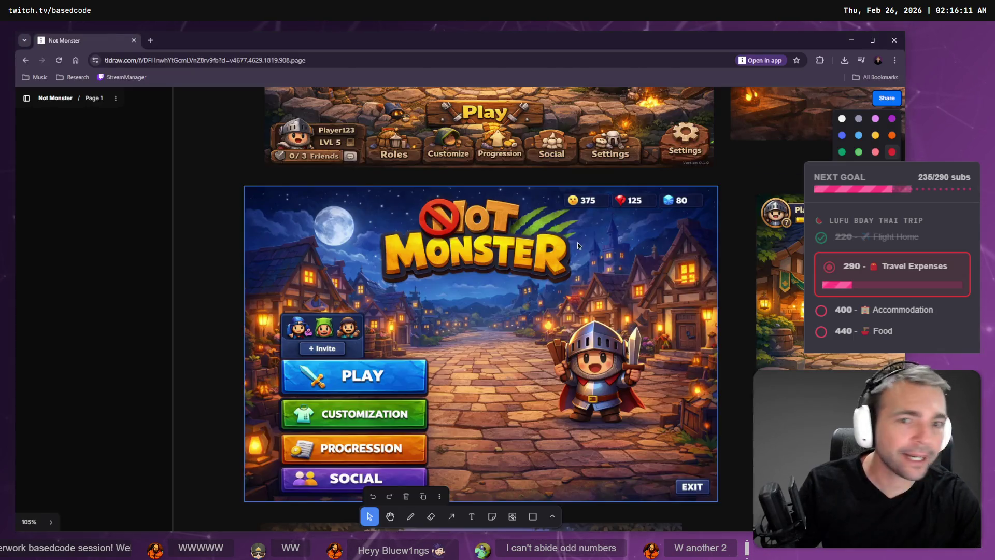
scroll(723, 458, down, 15)
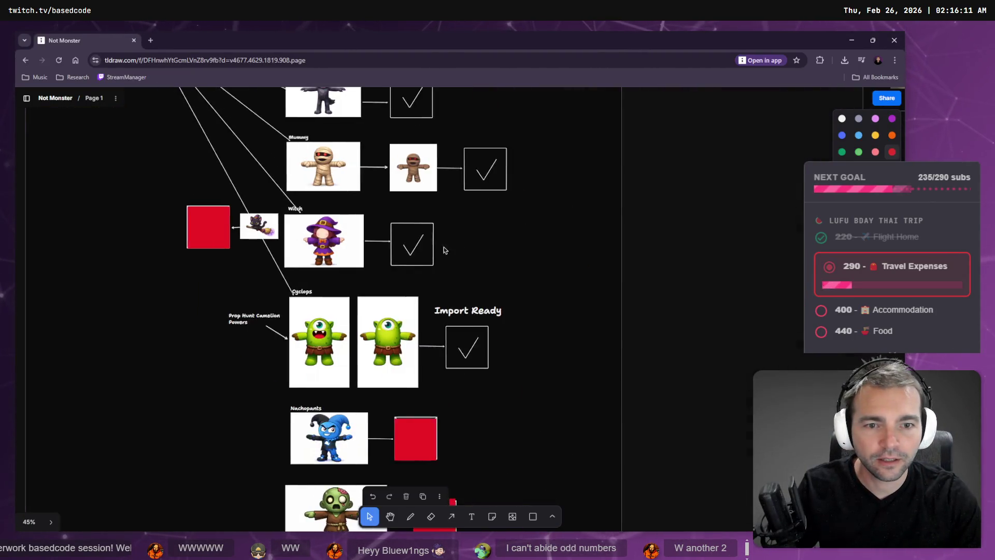
scroll(621, 257, down, 5)
scroll(526, 323, down, 10)
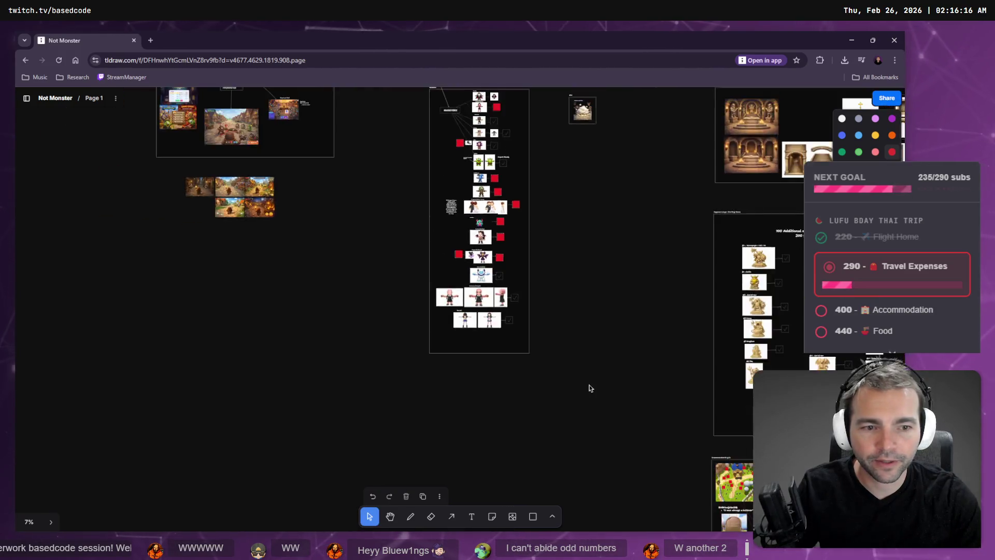
scroll(580, 378, up, 10)
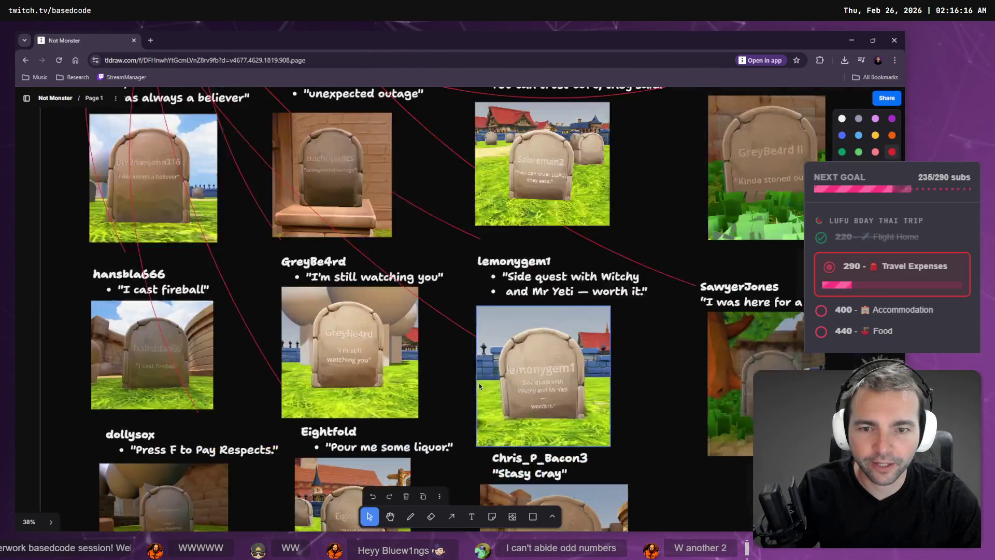
scroll(697, 415, down, 5)
scroll(447, 284, up, 3)
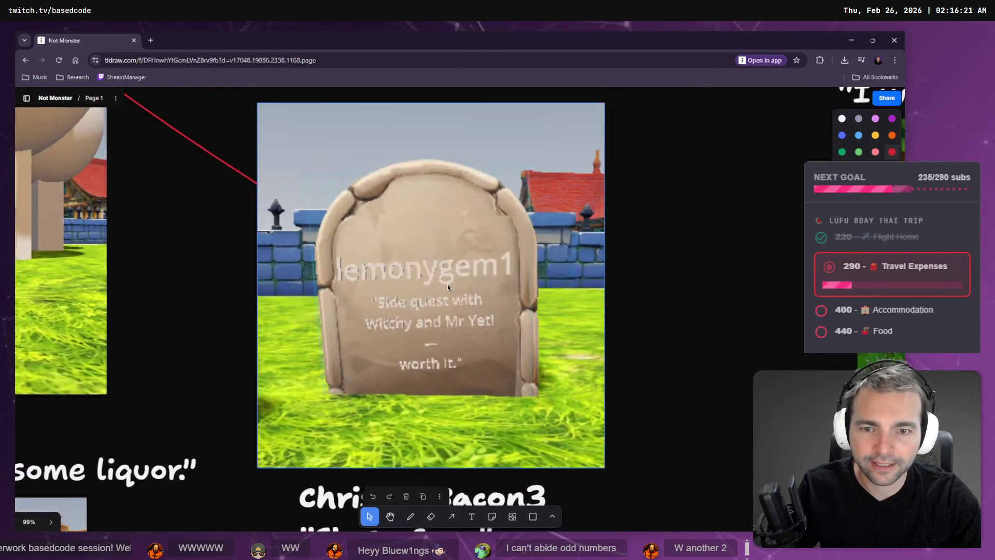
scroll(461, 357, down, 5)
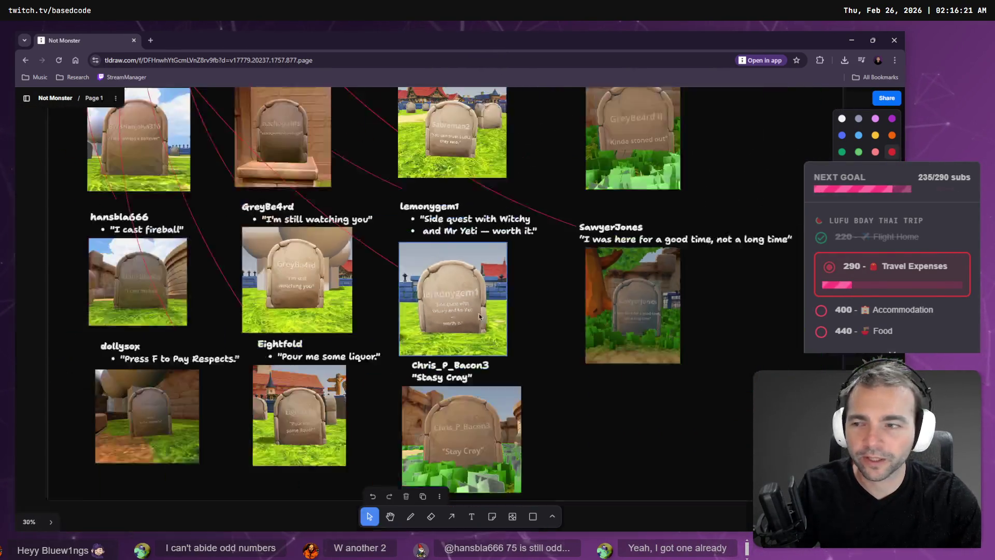
scroll(470, 295, up, 1)
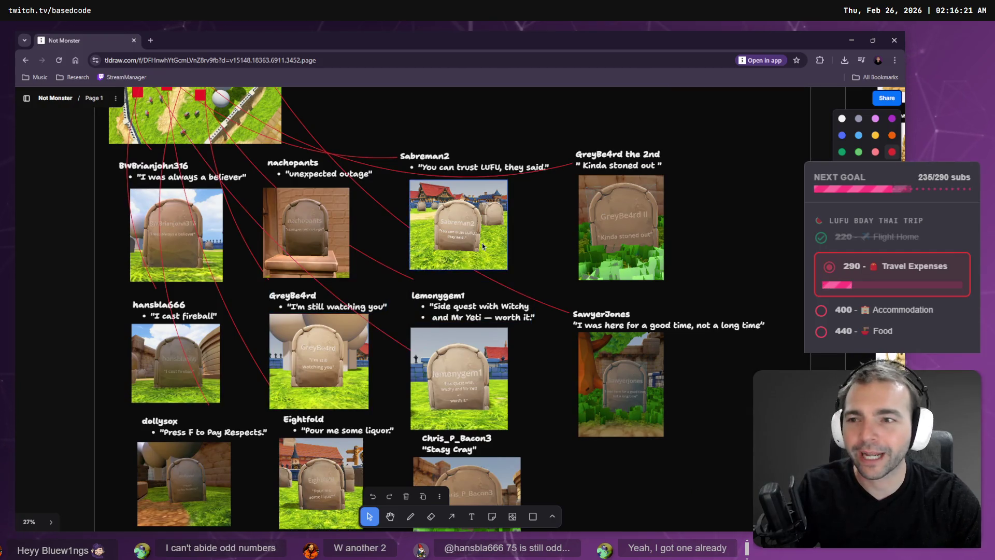
scroll(175, 333, up, 6)
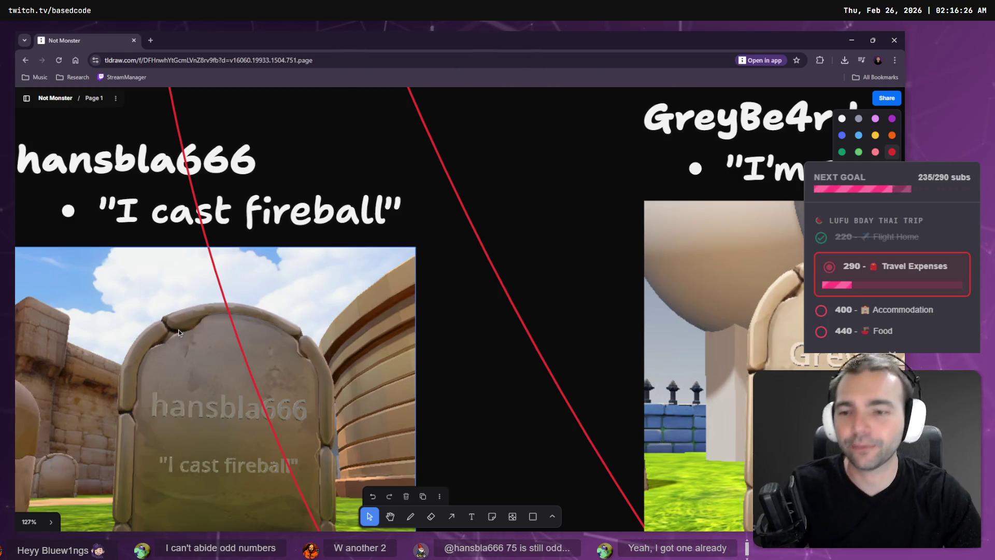
scroll(237, 352, up, 2)
scroll(371, 267, down, 2)
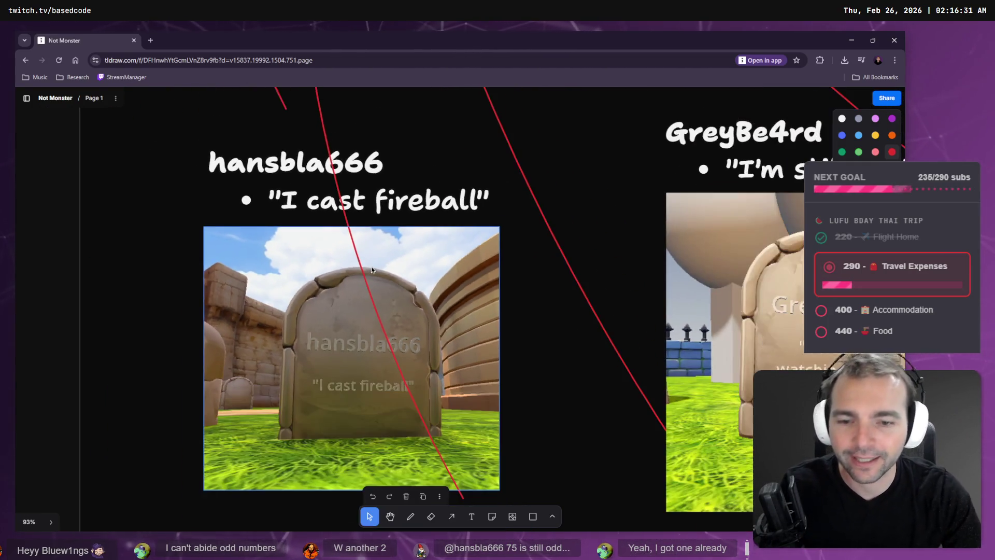
click(271, 180)
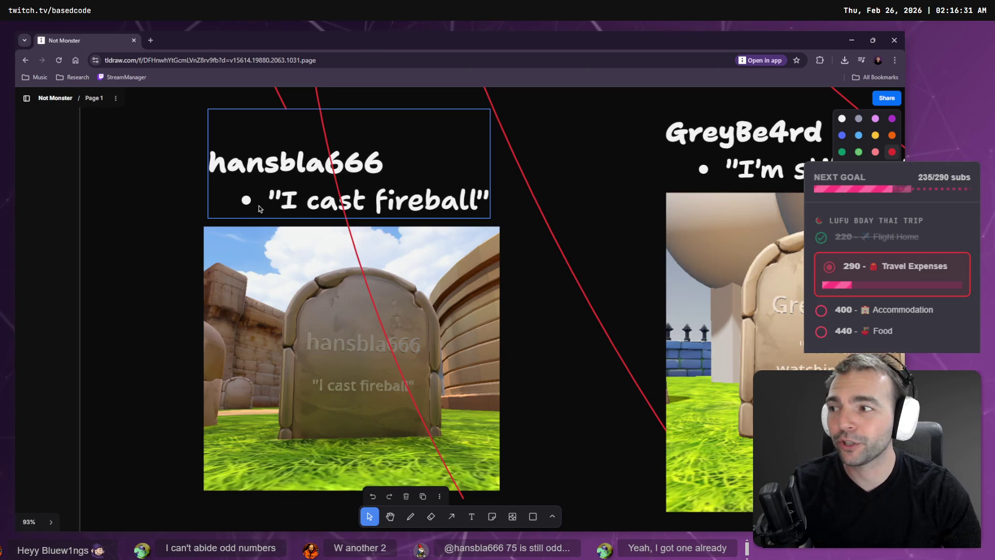
click(201, 247)
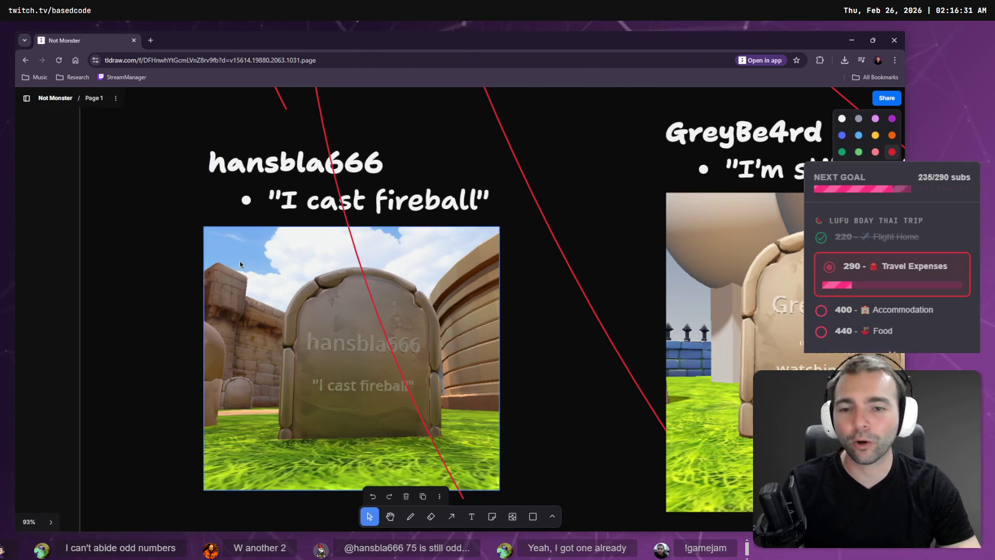
scroll(240, 264, down, 6)
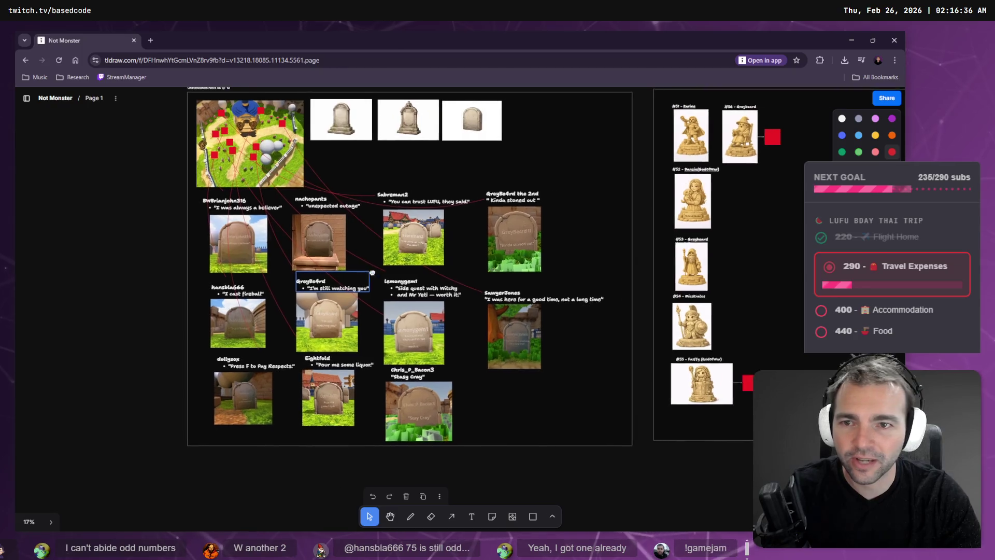
key(alt+Tab)
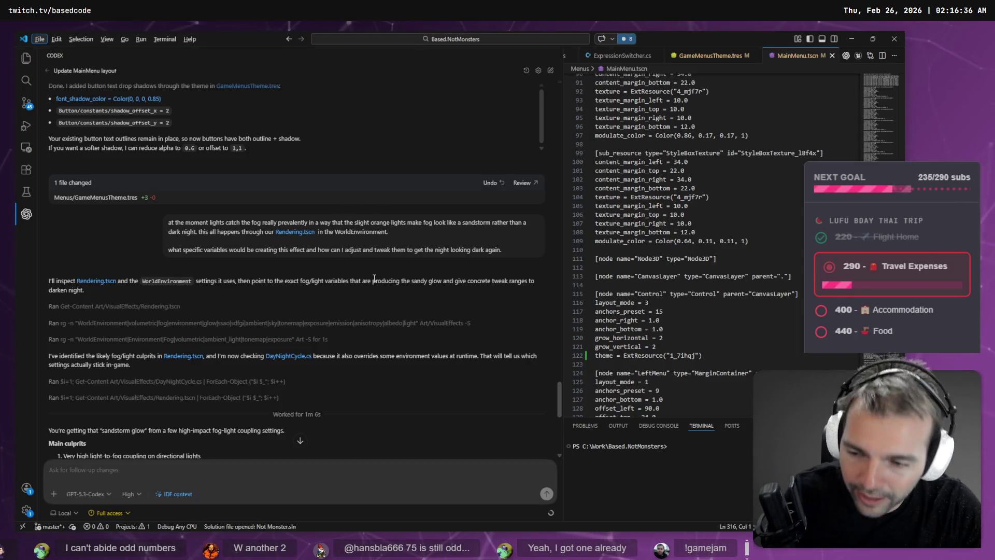
scroll(343, 310, down, 7)
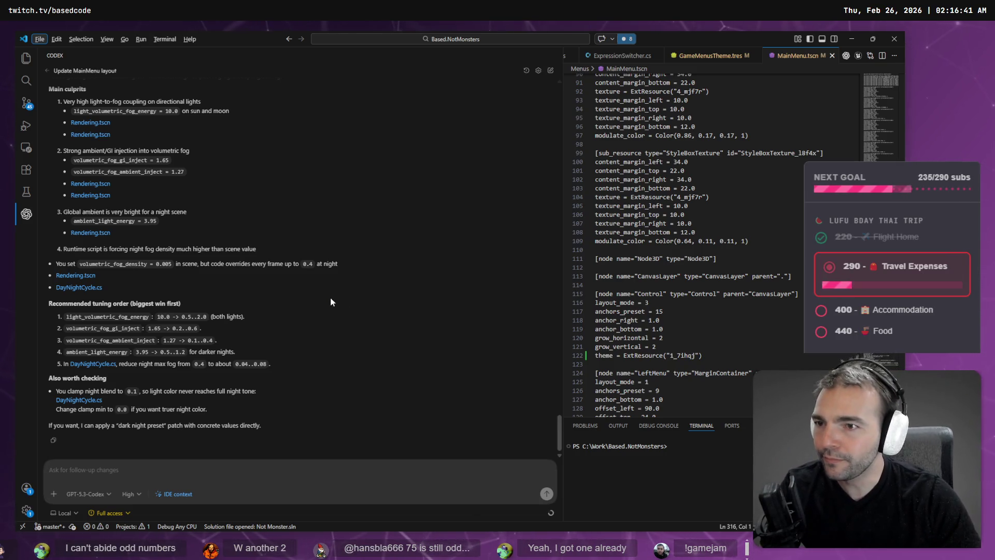
scroll(325, 293, up, 4)
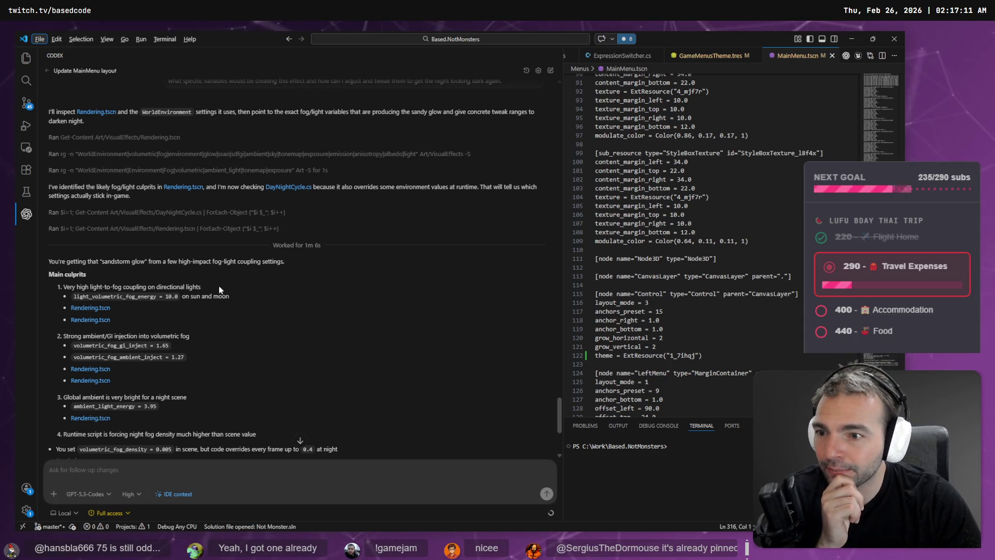
scroll(72, 284, down, 2)
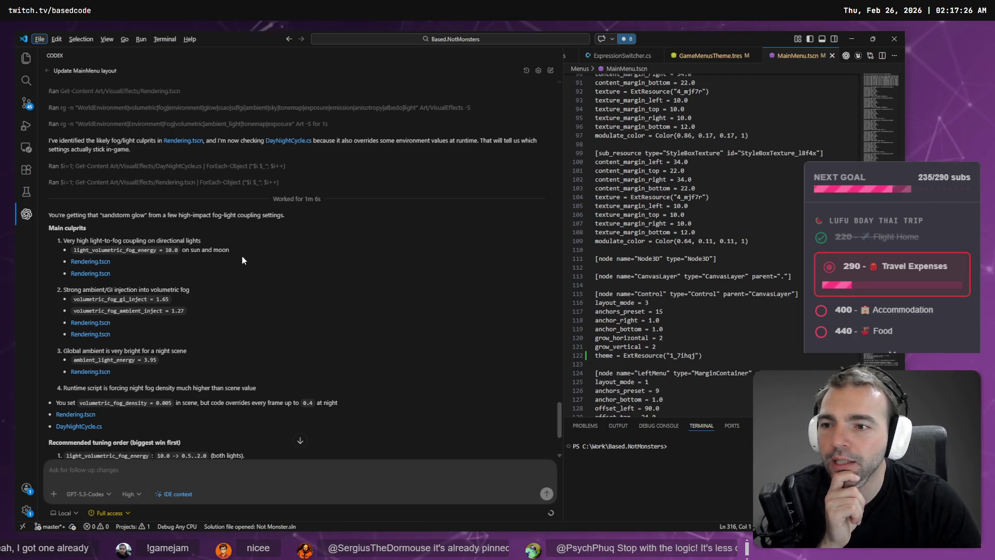
scroll(242, 256, down, 2)
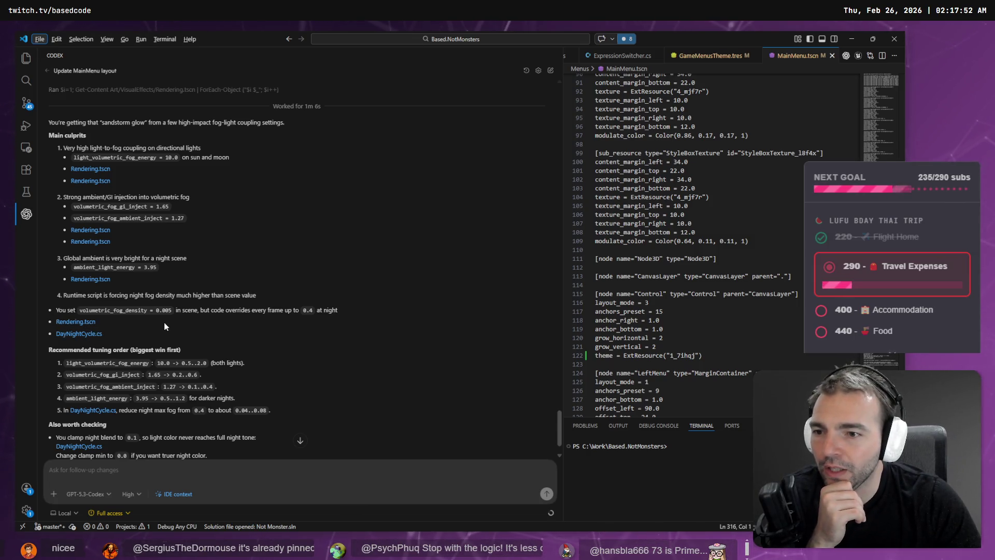
double_click(116, 310)
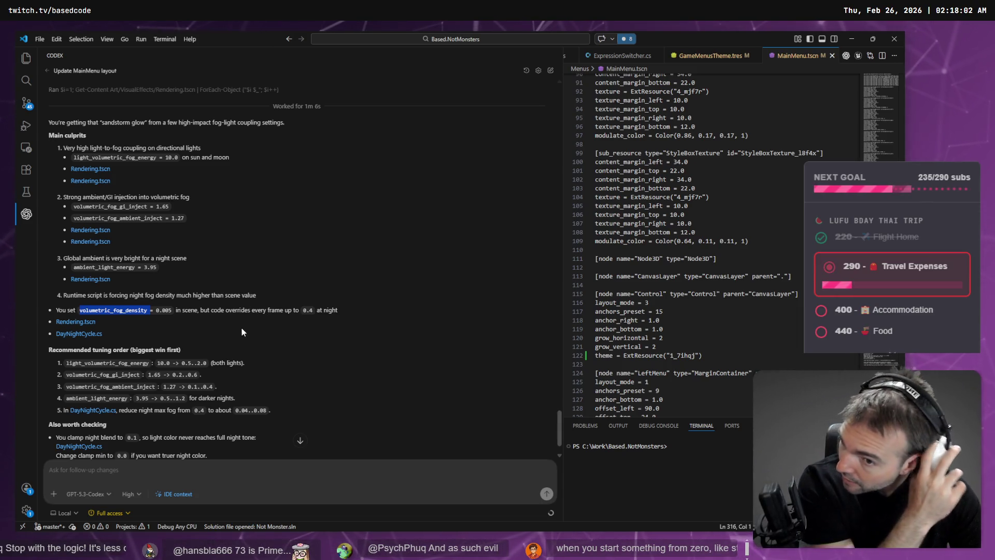
scroll(207, 329, down, 1)
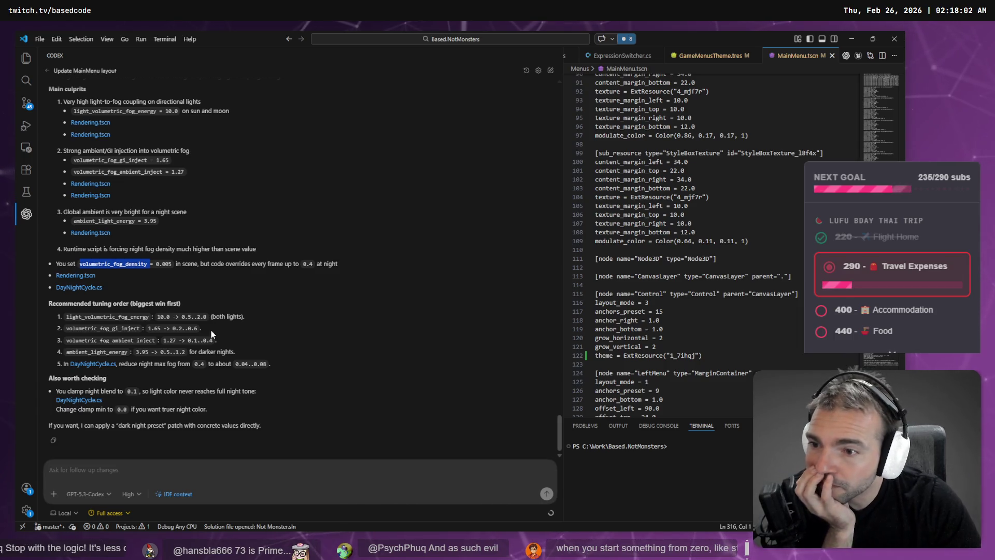
double_click(94, 329)
key(ctrl+c)
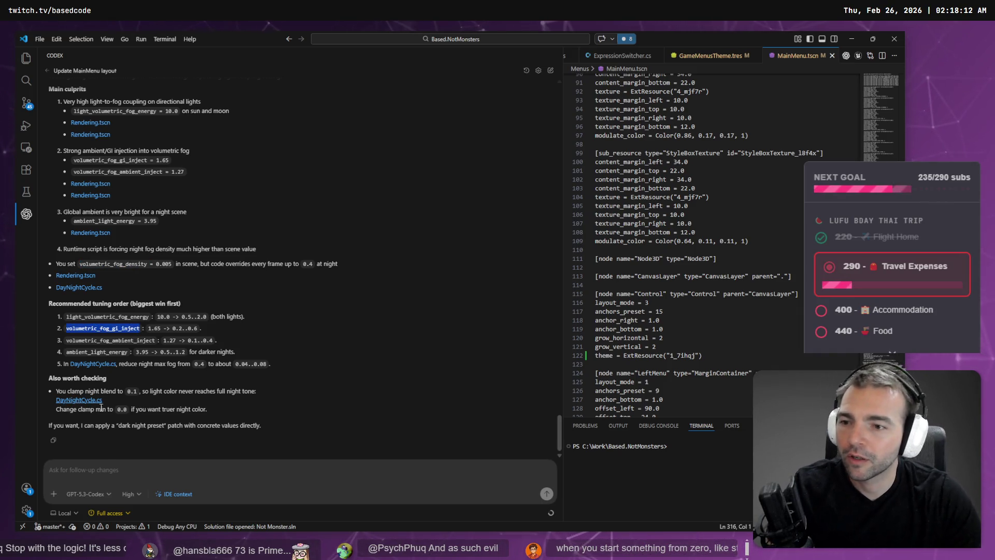
click(108, 468)
- Ask Codex to change only volumetric_fog_gi_inject, lowering it from 1.65 to 0.35
key(super+h)
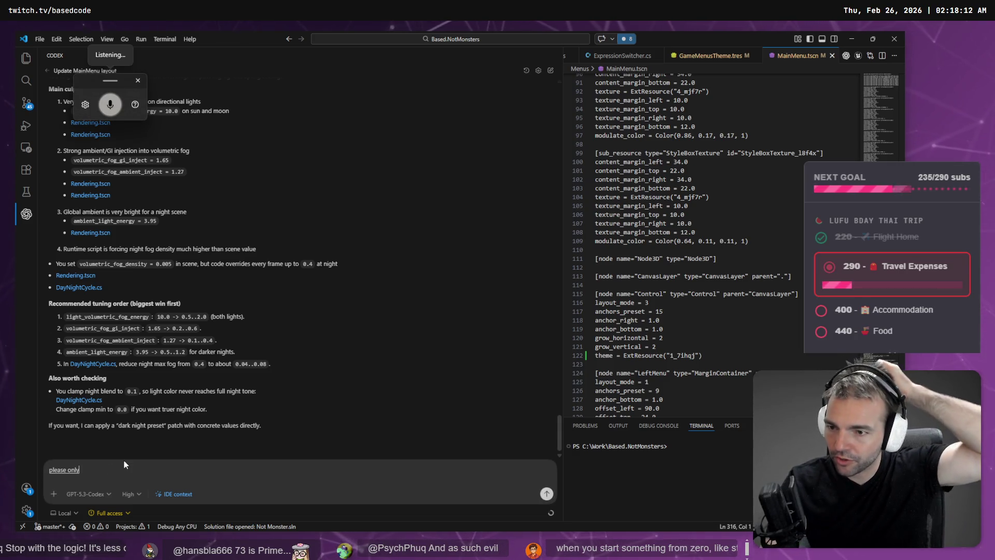
key(ctrl+v)
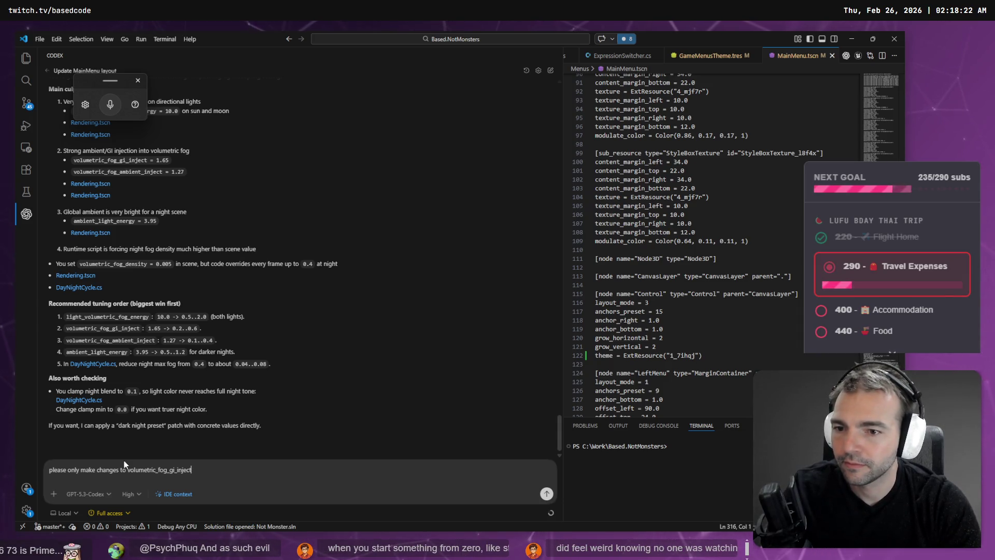
key(Return)
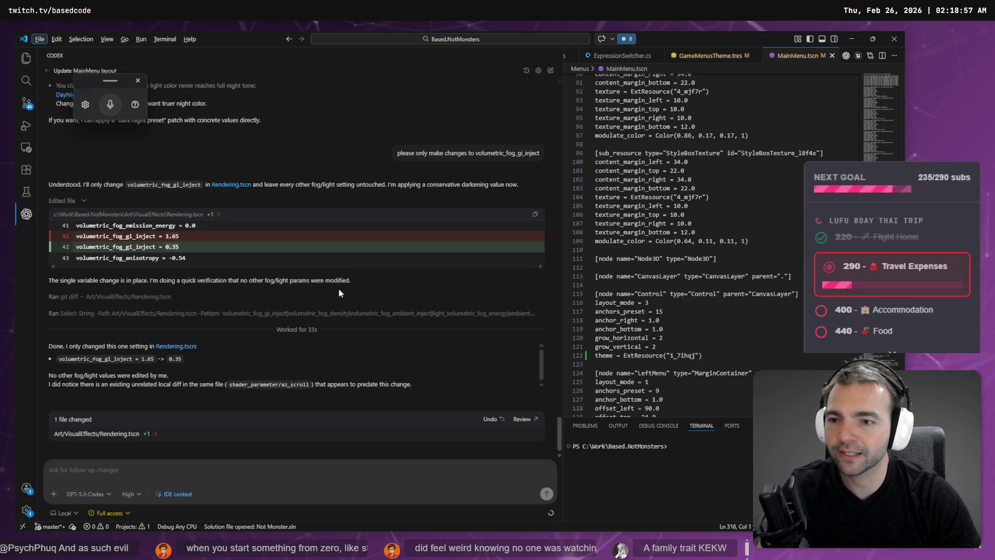
key(alt+Tab)
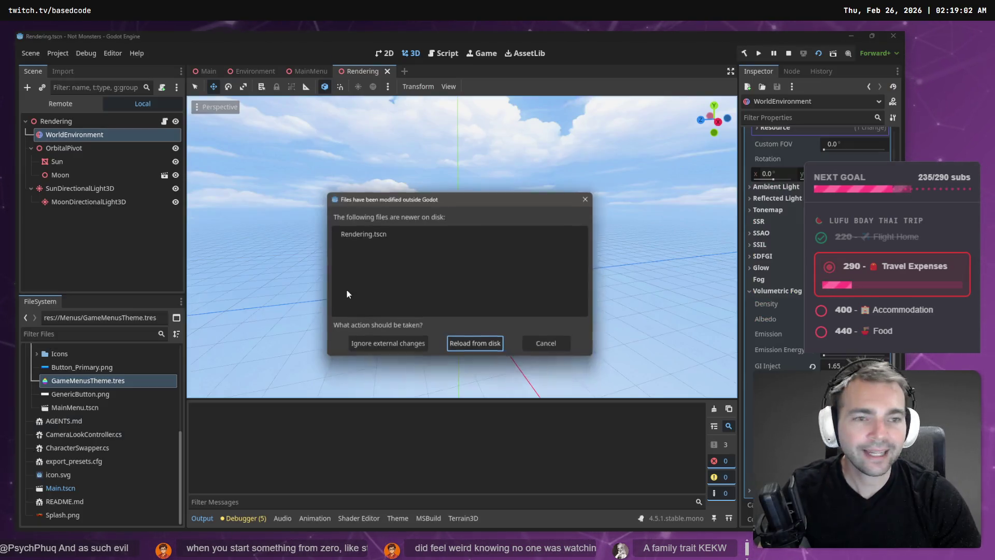
- Reload the changed Rendering scene from disk and run the game with F5
click(468, 343)
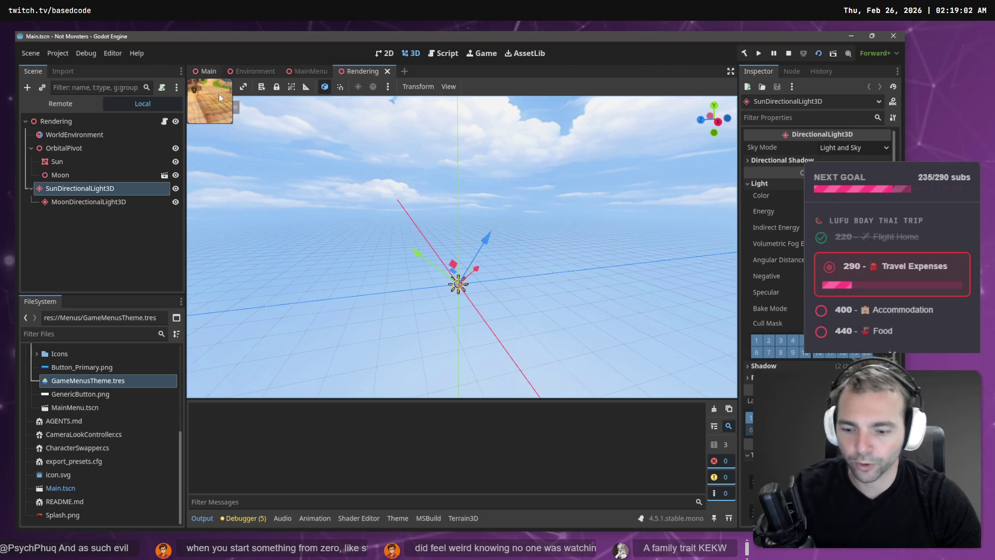
key(F5)
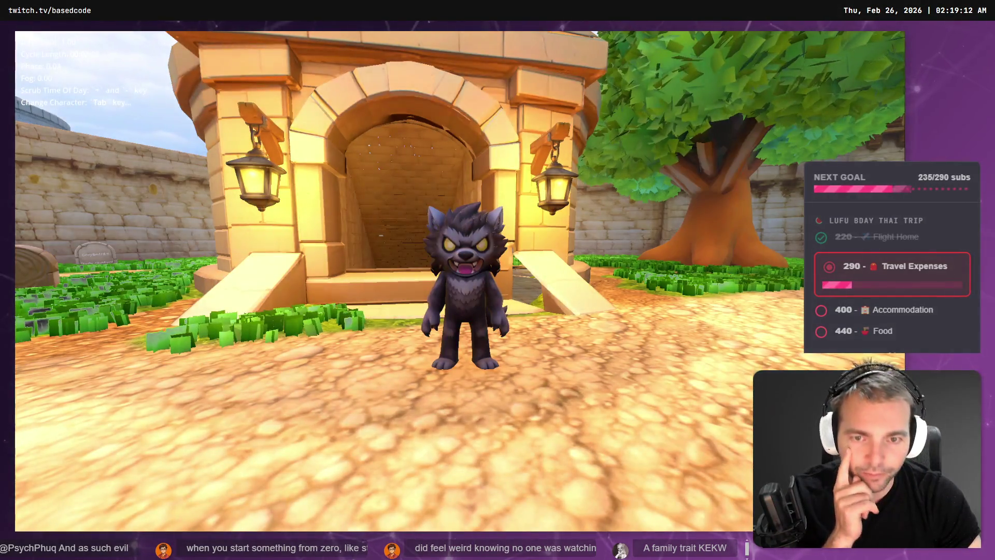
- Playtest by running the werewolf along the graveyard path into the foggy night, then quit
key(w)
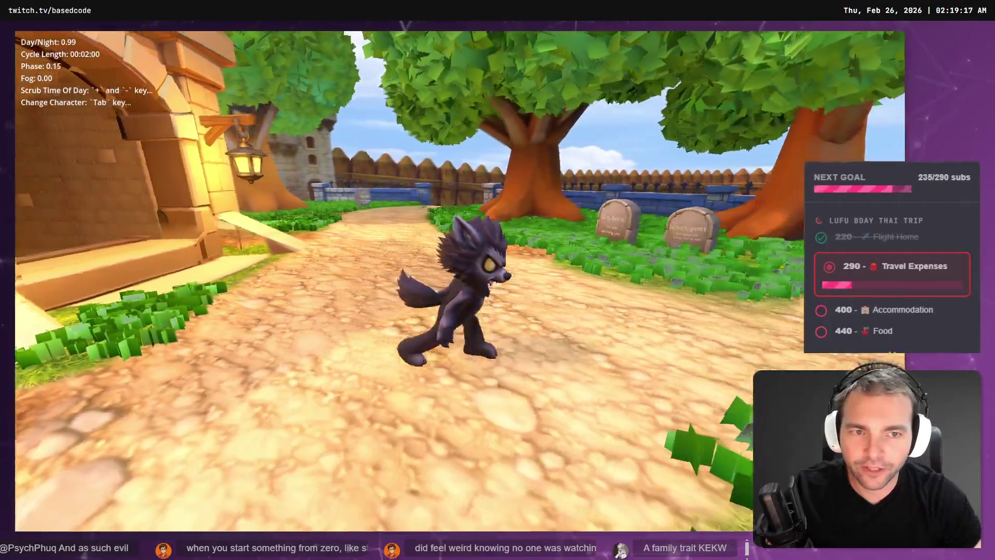
key(a)
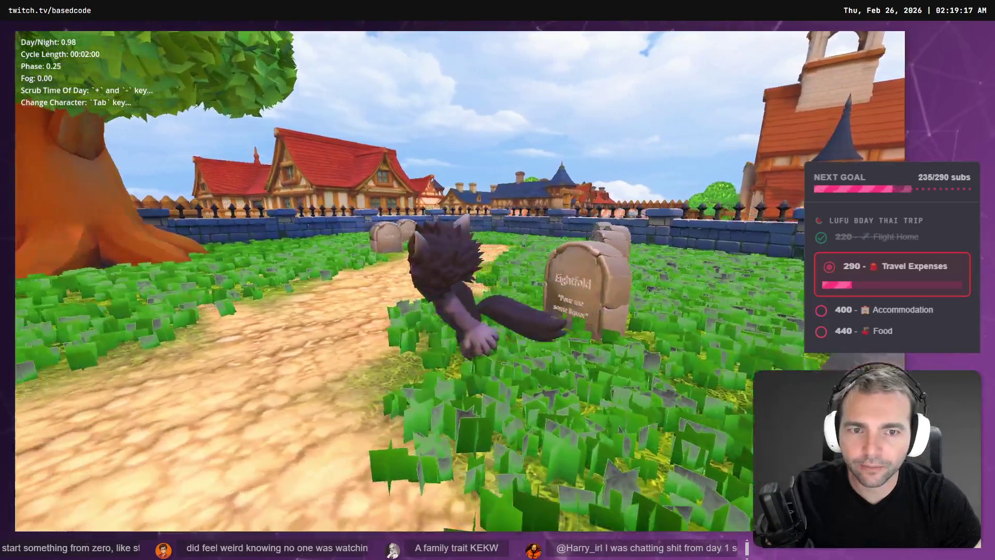
key(w)
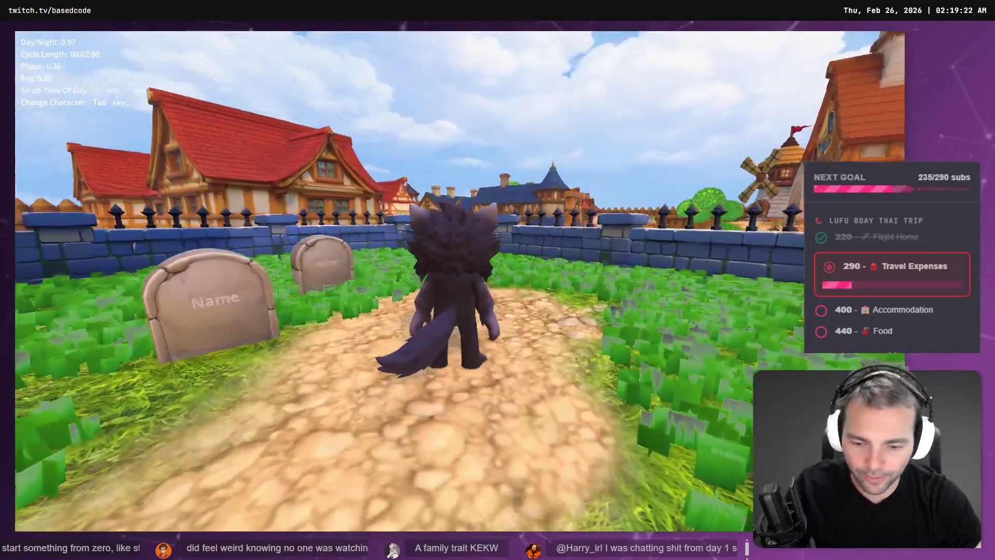
key(w)
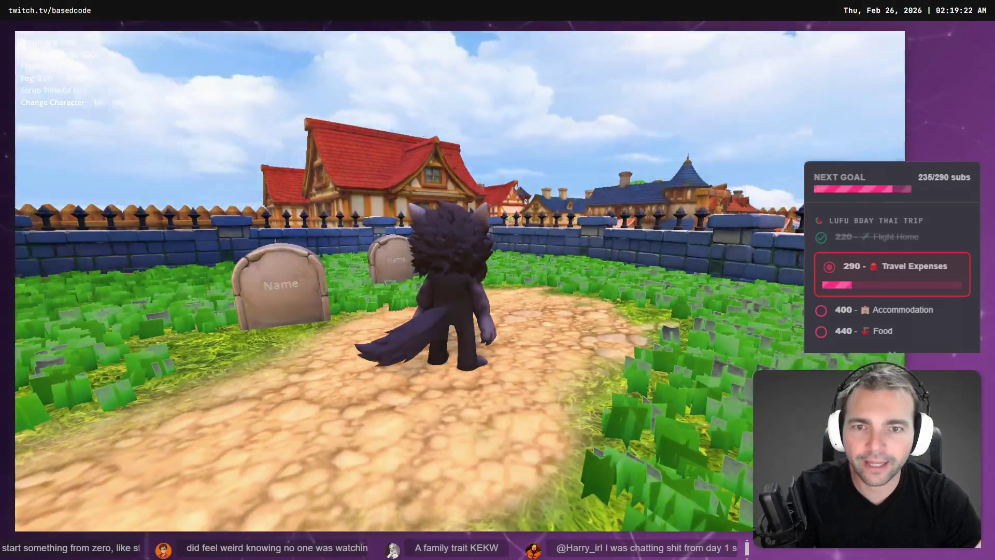
key(plus)
key(s)
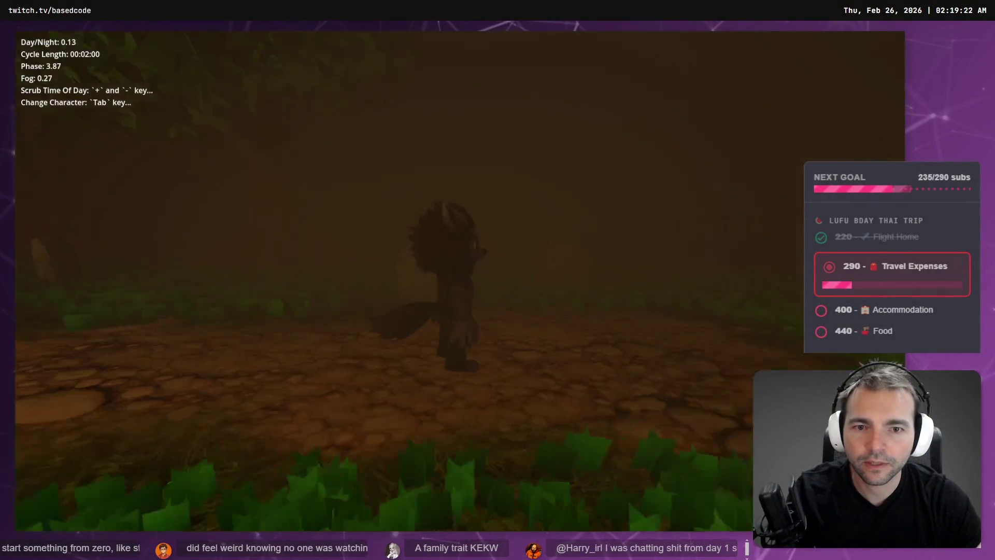
key(w)
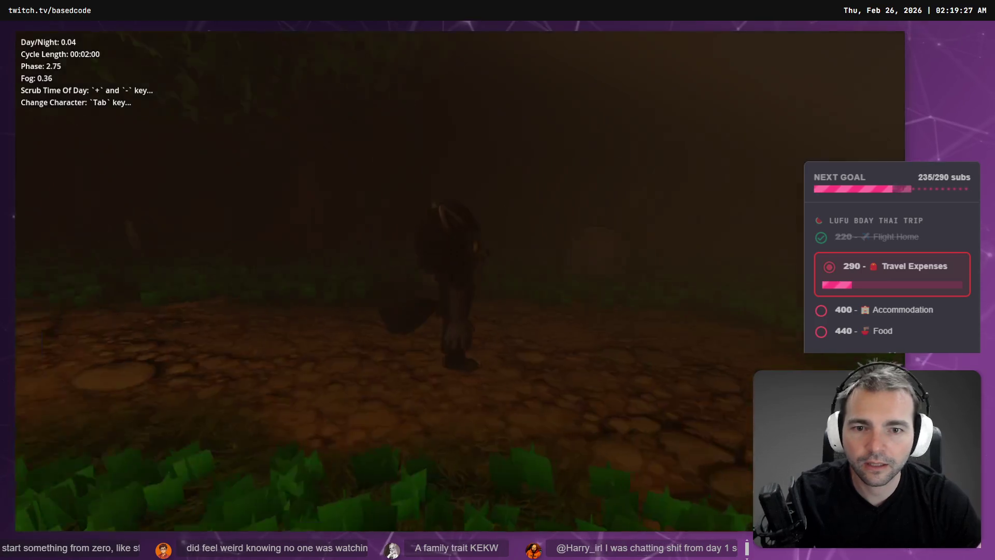
key(d)
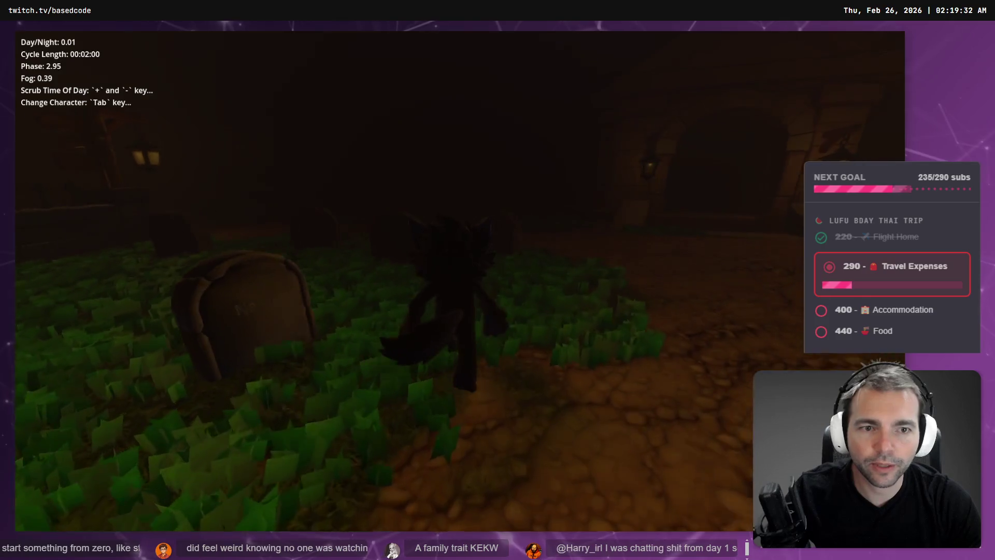
key(a)
key(w)
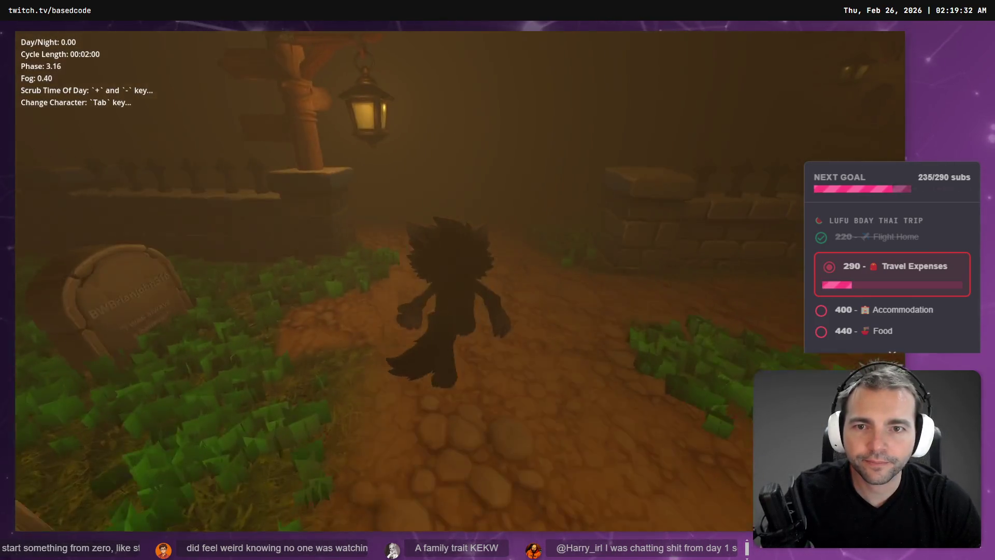
key(s)
key(Escape)
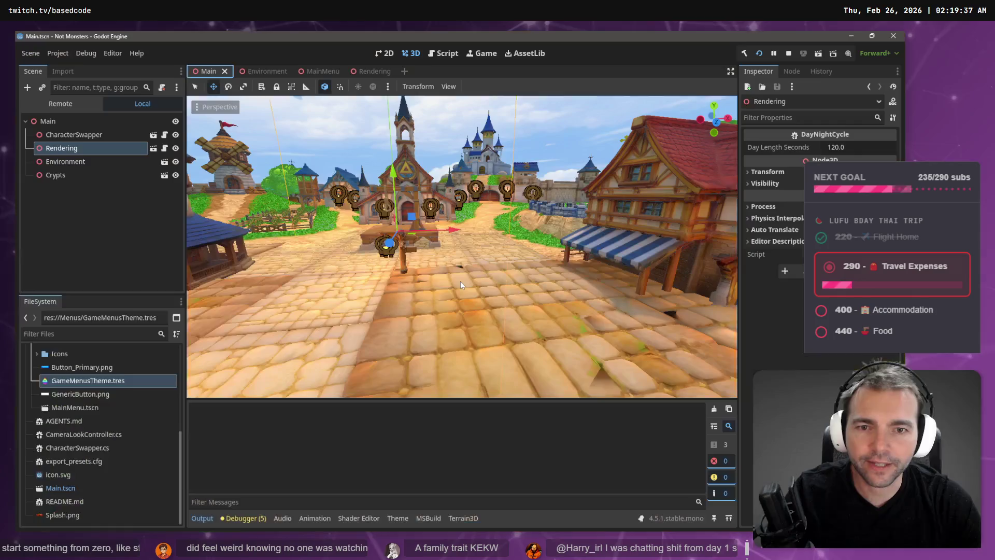
- Undo Codex's volumetric_fog_gi_inject change in VS Code and begin dictating a new message
key(alt+Tab)
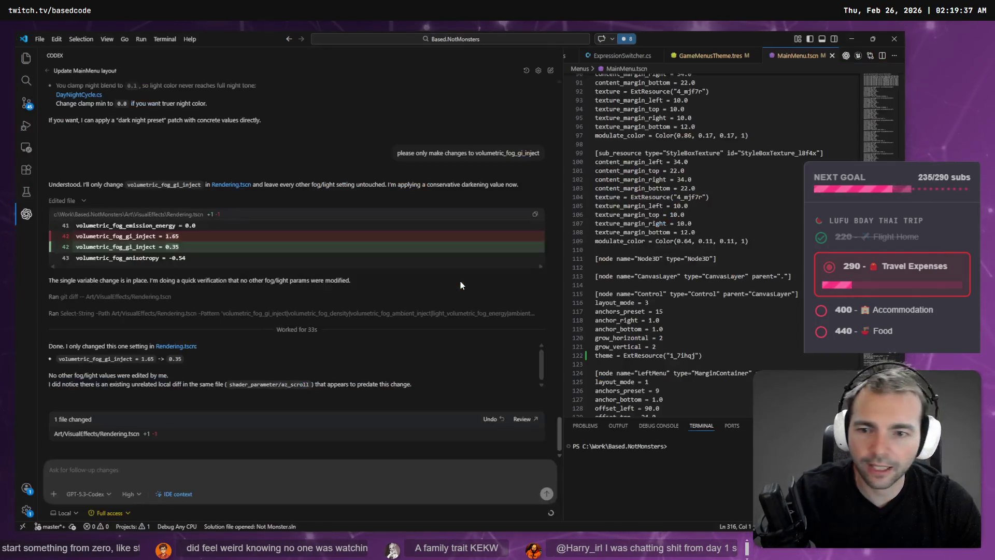
click(490, 420)
key(super+h)
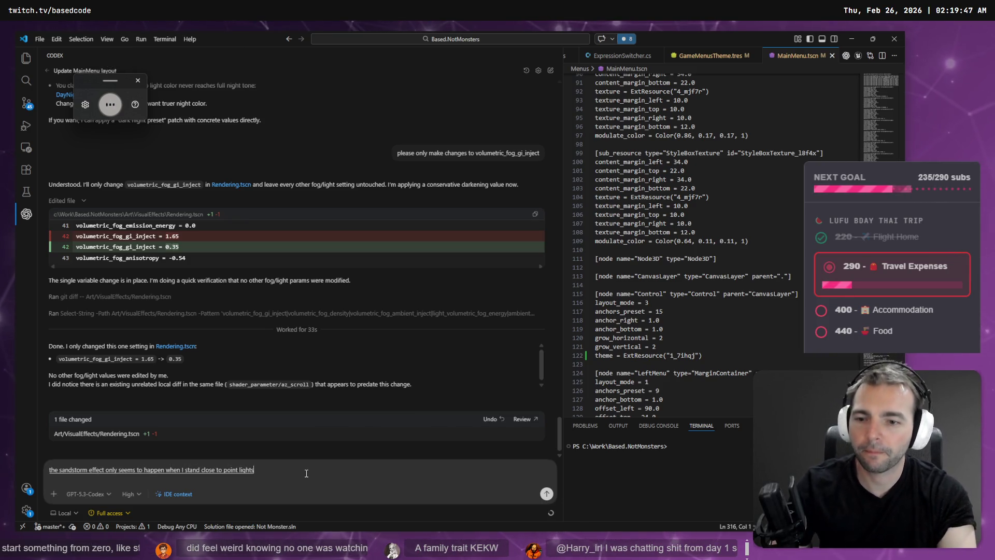
key(alt+Tab)
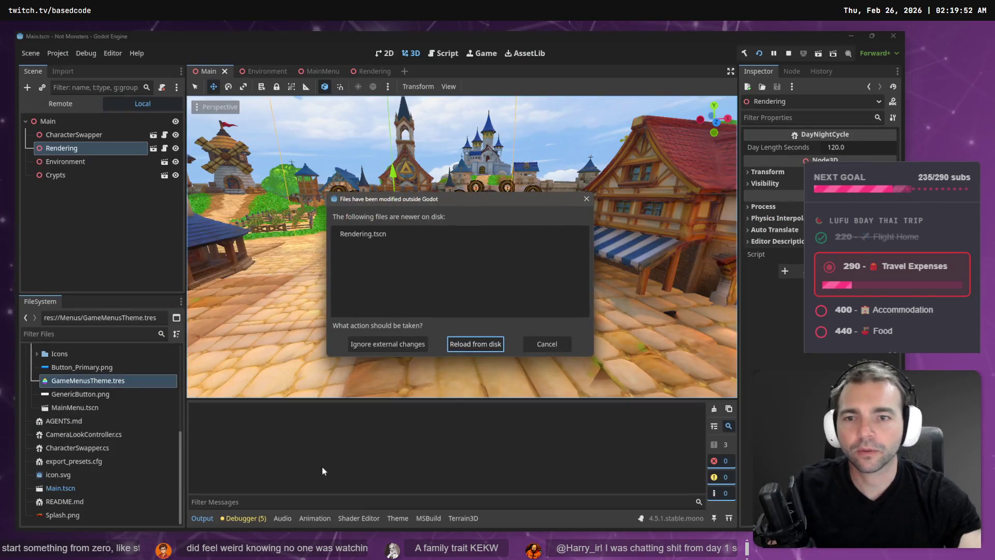
- Reload the Rendering scene from disk and open HangingLantern.tscn via the Lantern file filter
click(492, 343)
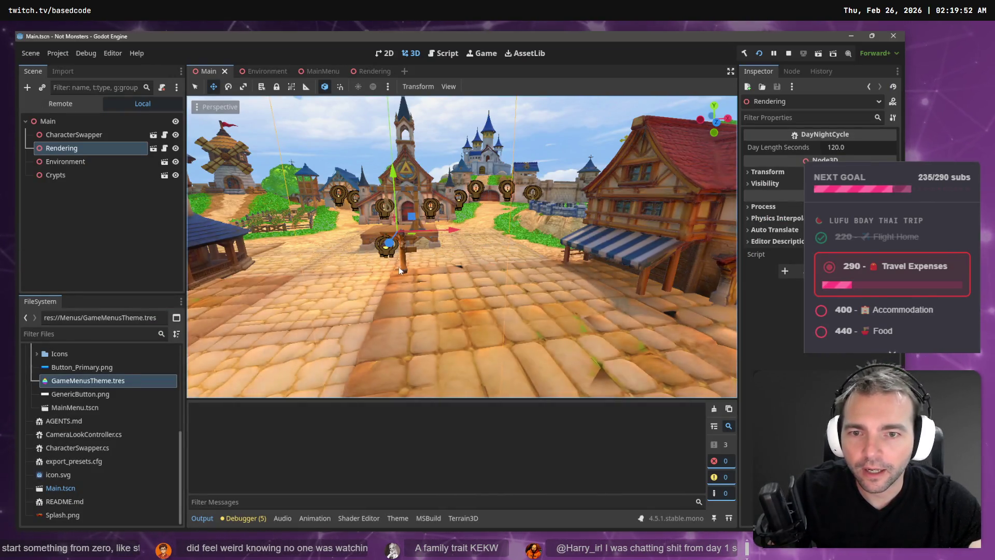
click(83, 333)
text(Lantern)
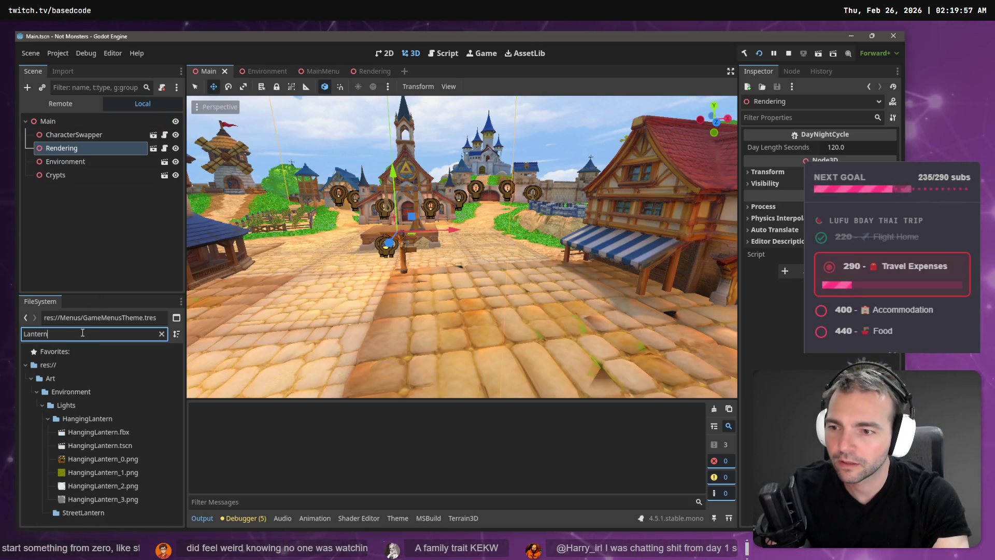
double_click(115, 444)
- Hide OmniLight3D2–4 in the HangingLantern scene, leaving one omni light, and save it
click(123, 160)
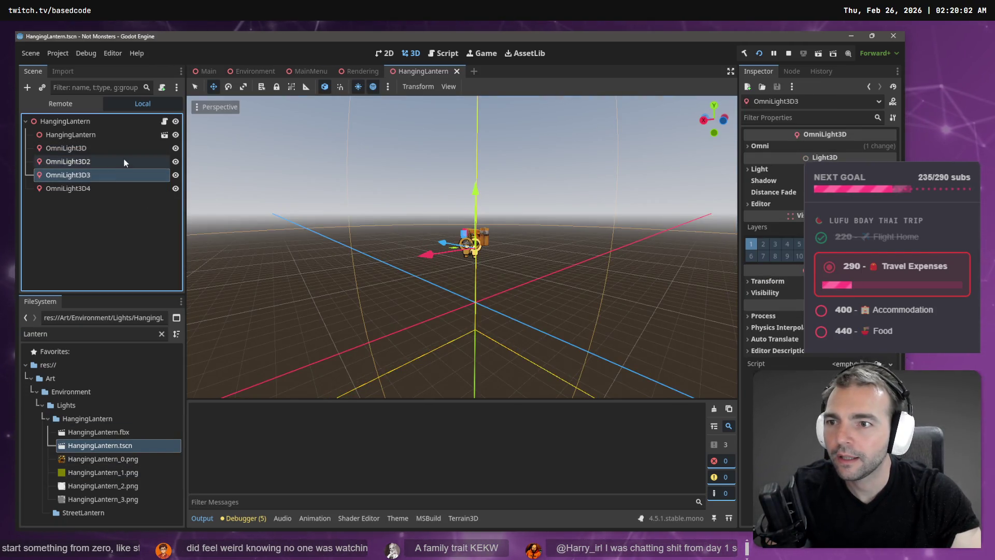
click(176, 161)
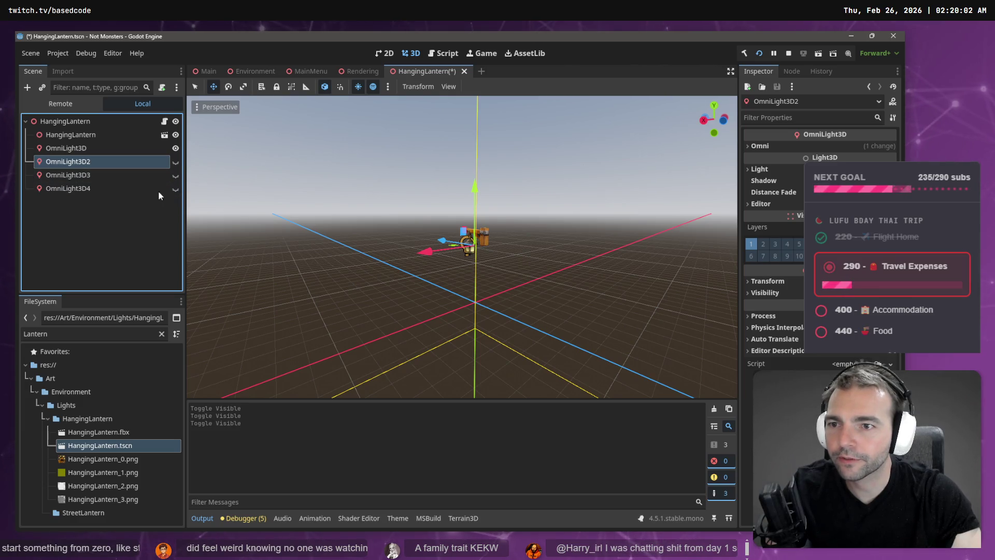
key(ctrl+s)
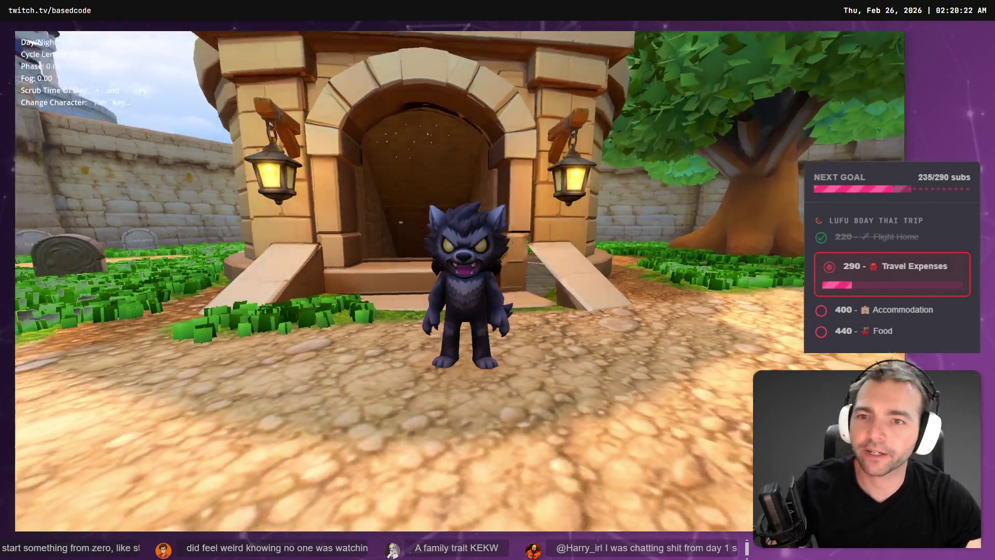
- Run the werewolf around the graveyard and village, scrubbing time to night and then daylight
key(a)
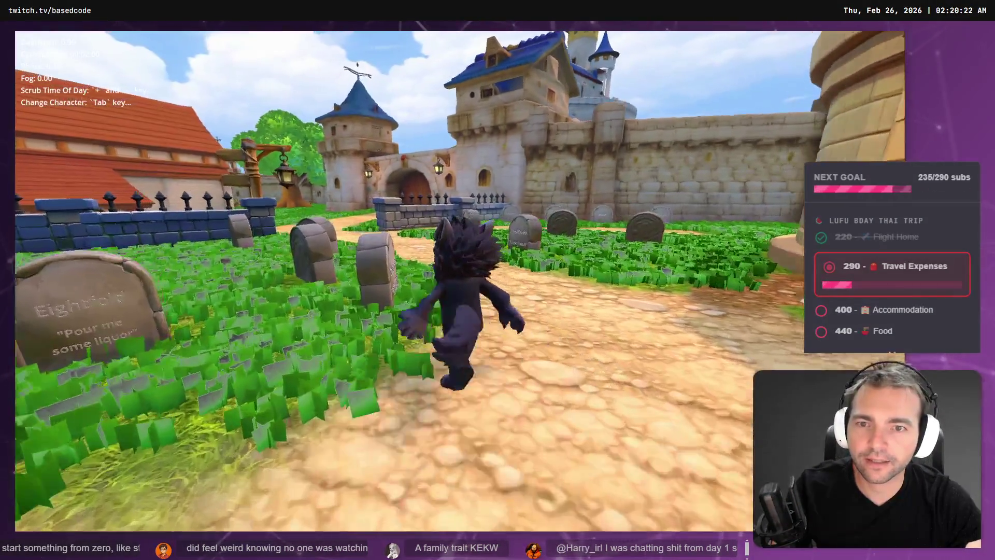
key(d)
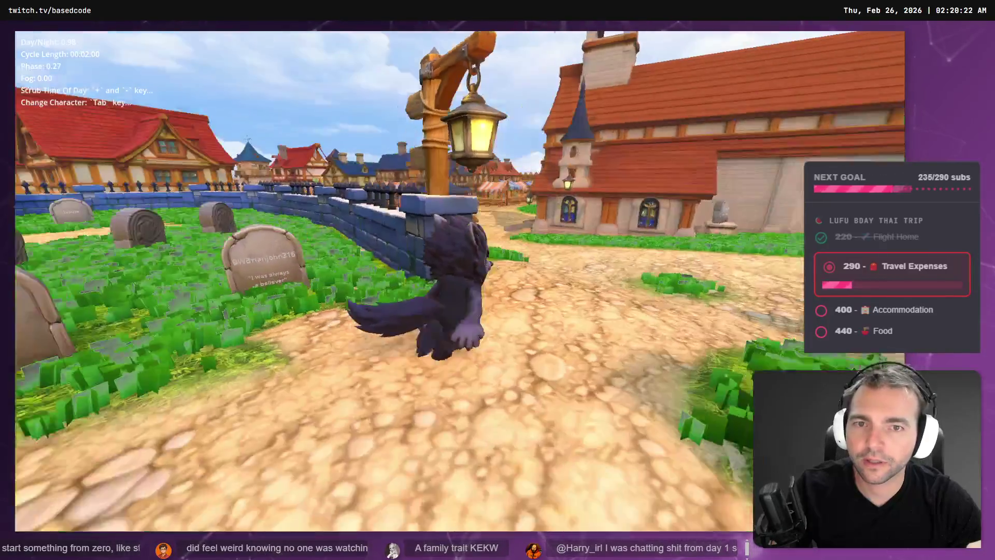
key(minus)
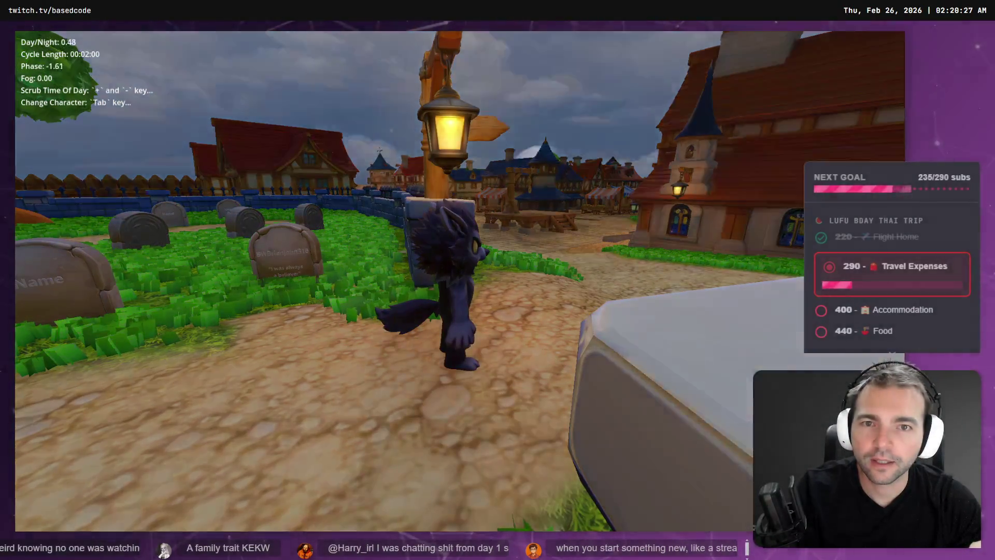
key(s)
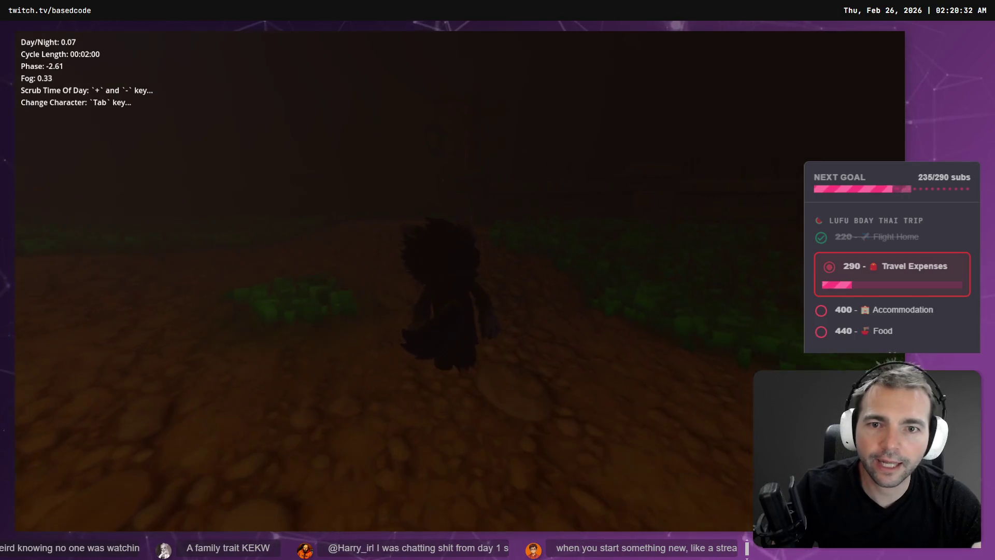
key(w)
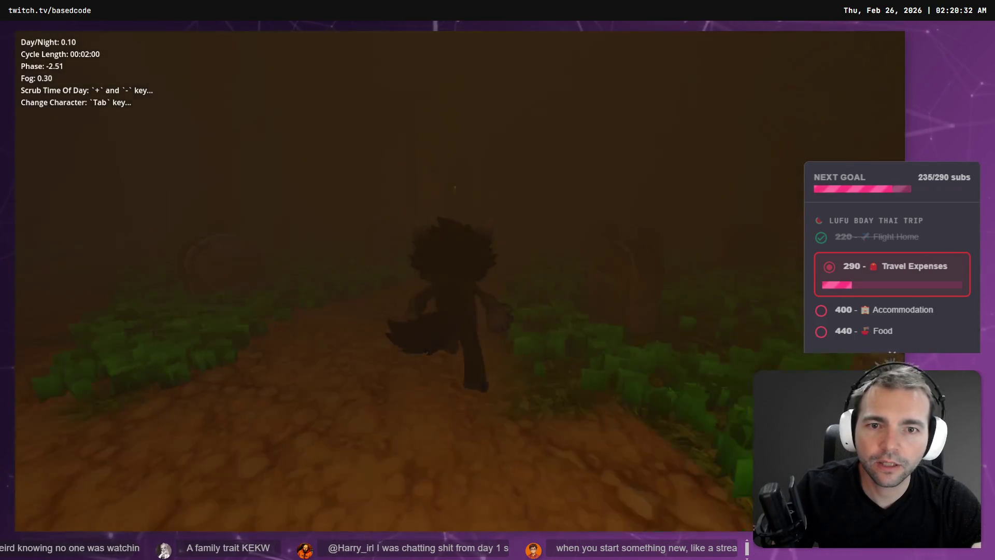
key(a)
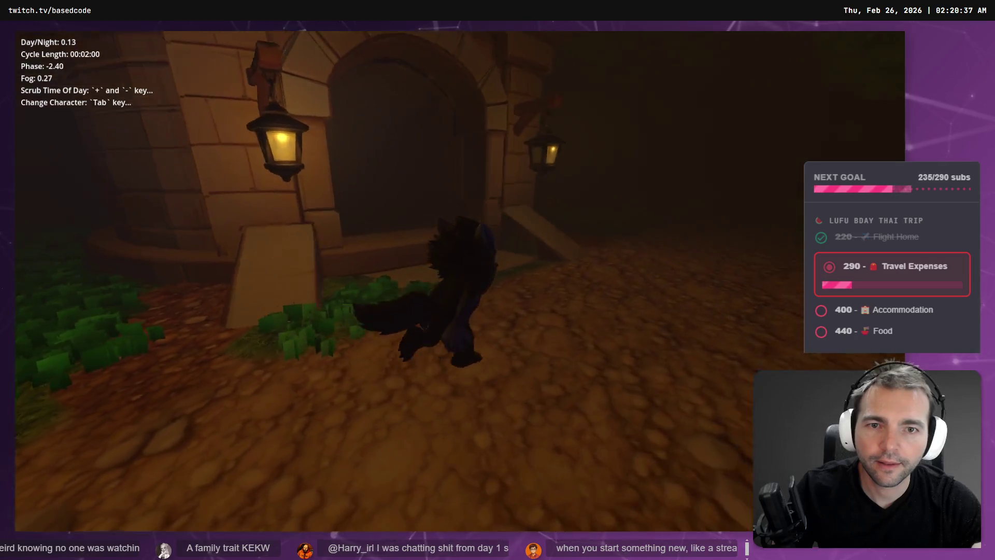
key(w)
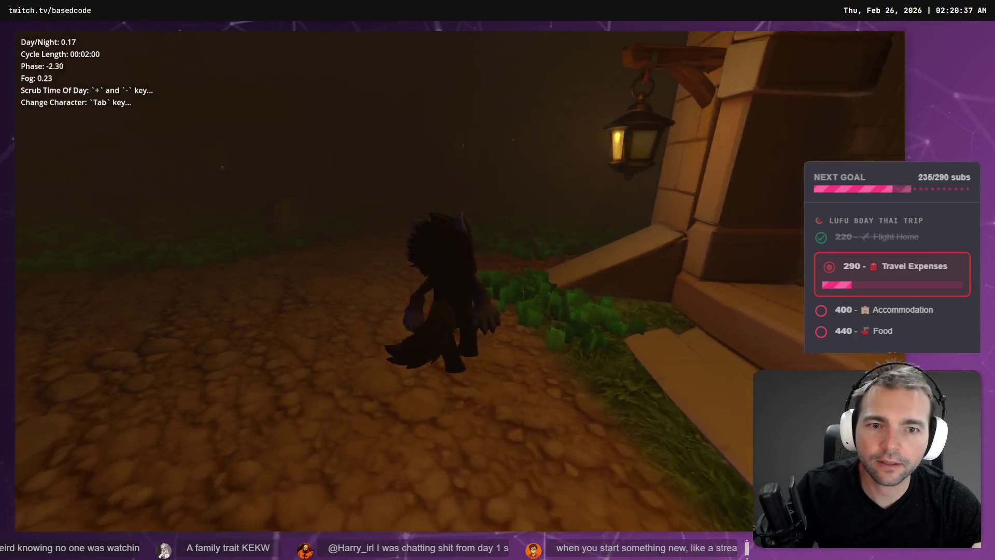
key(w)
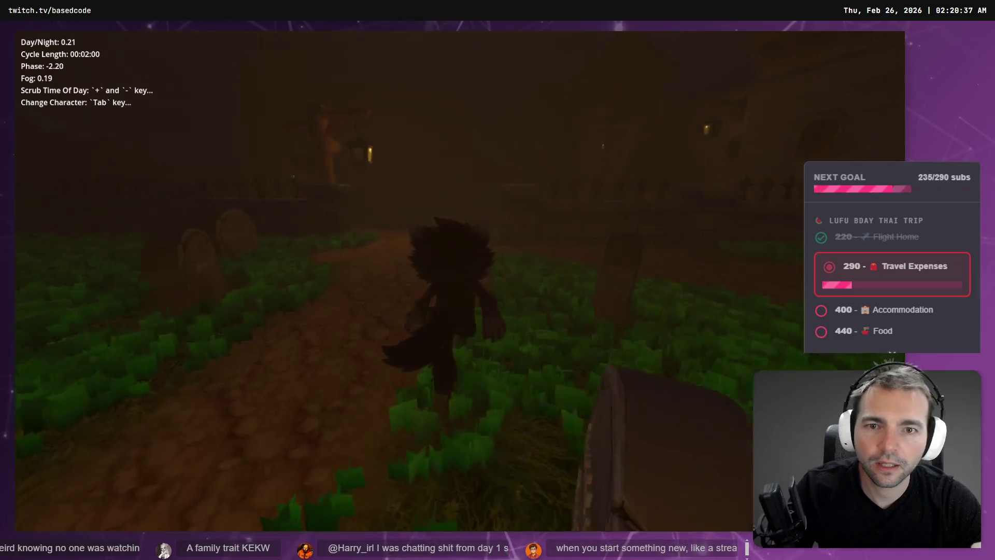
key(w)
key(w)
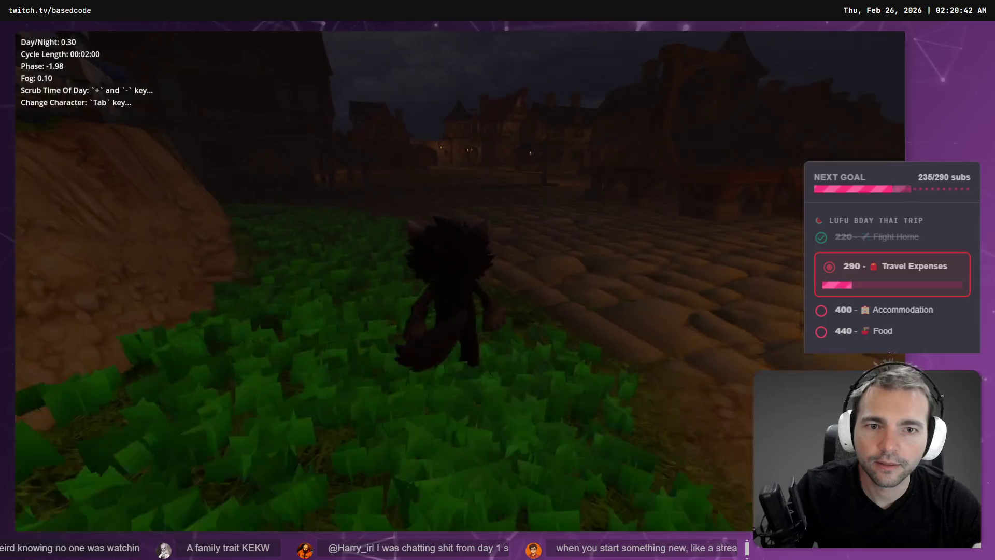
key(w)
key(plus)
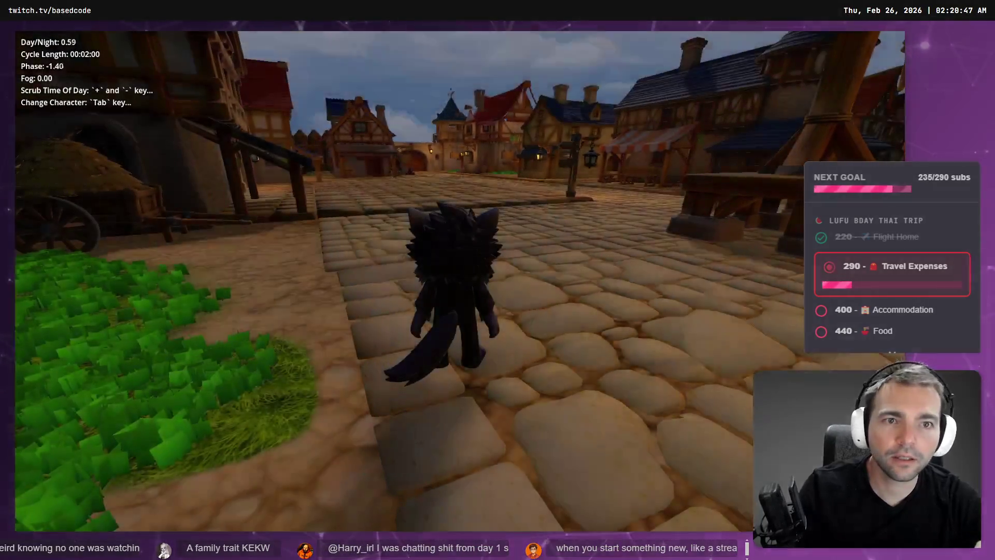
- Return to foggy night and run the werewolf down the street toward the castle gate
key(plus)
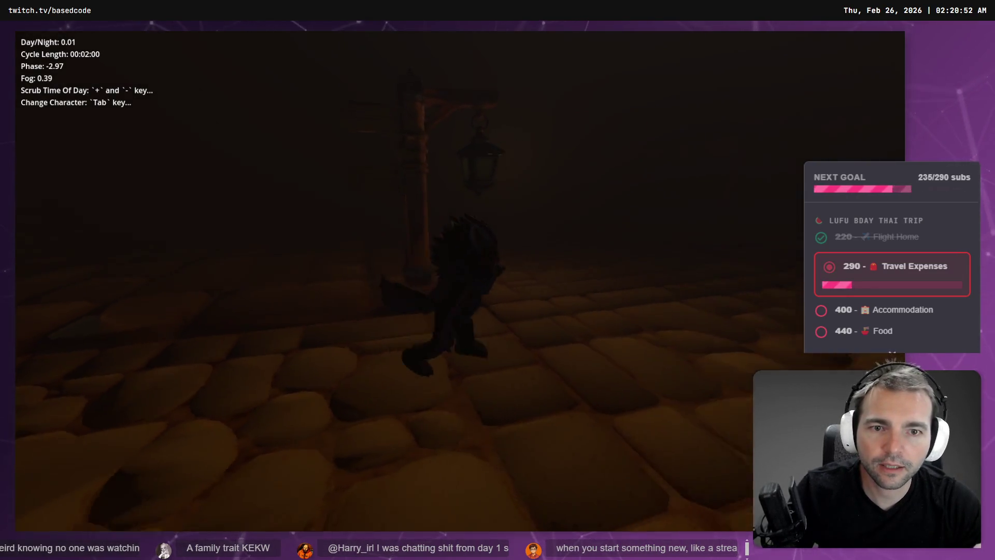
key(w)
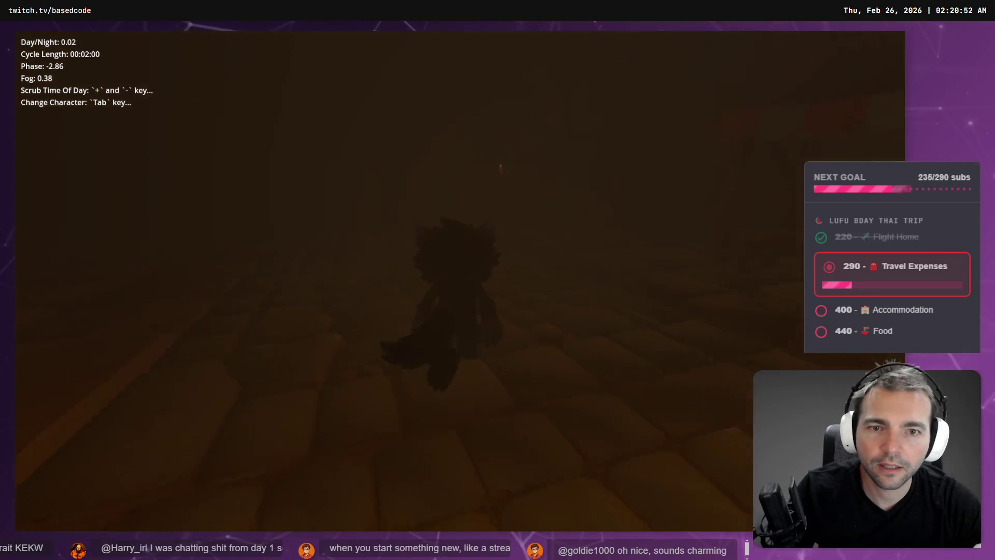
key(s)
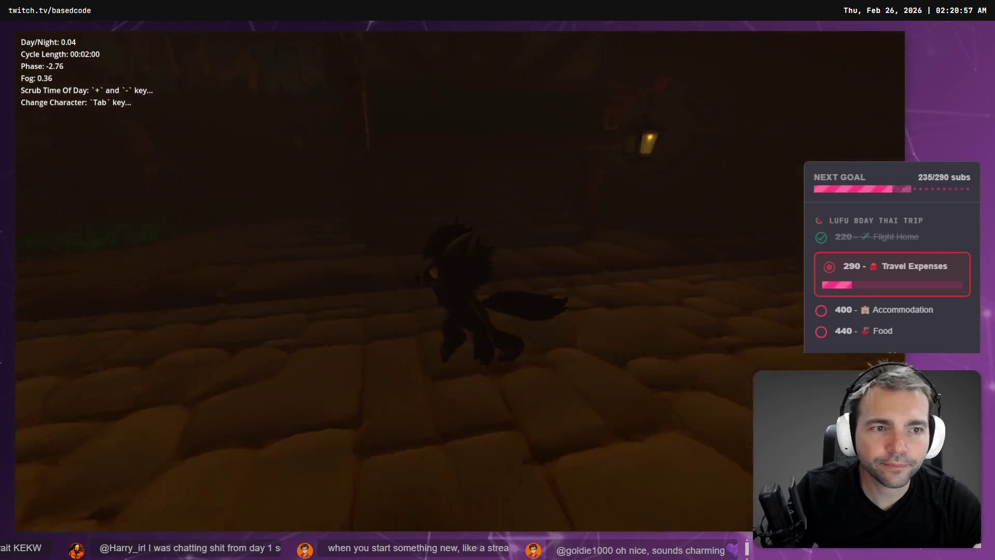
key(w)
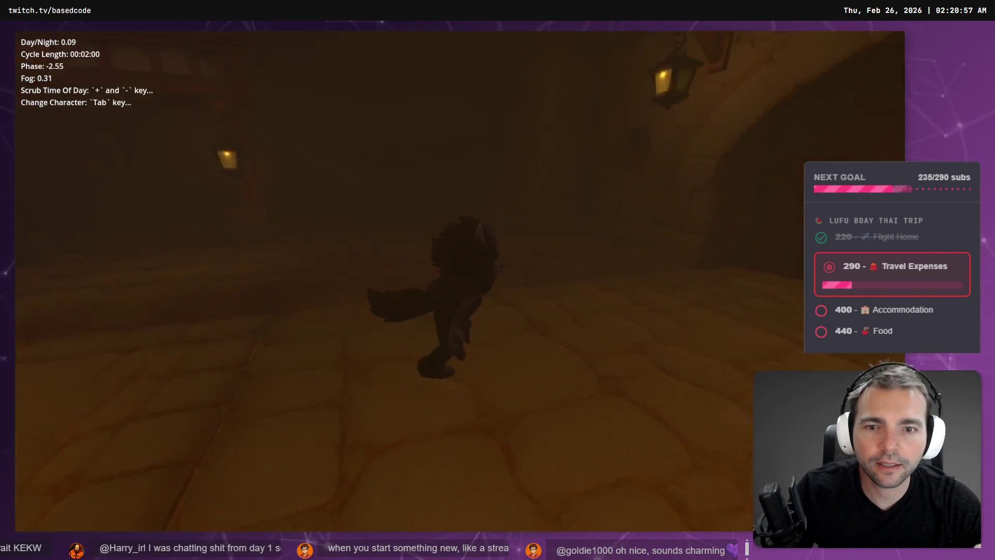
key(s)
key(w)
key(w)
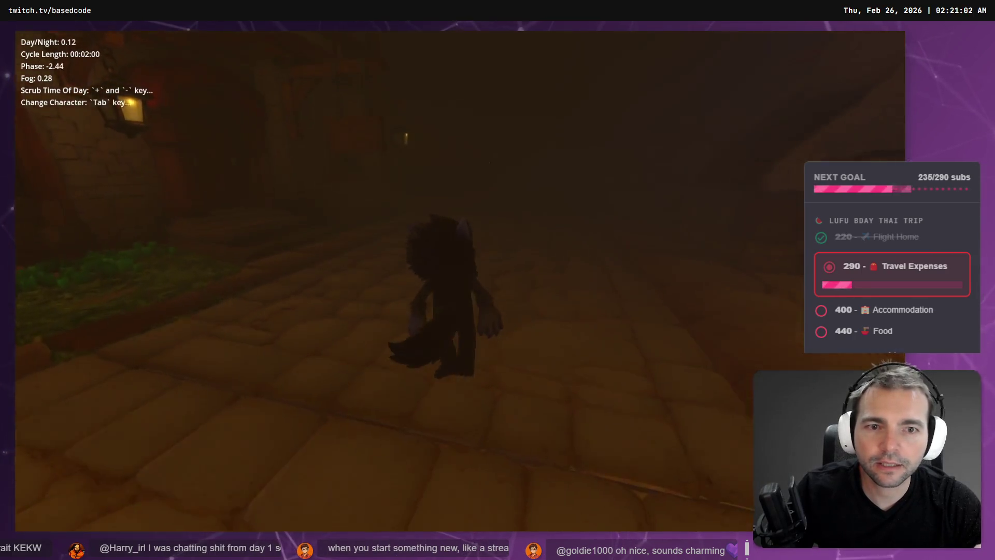
key(w)
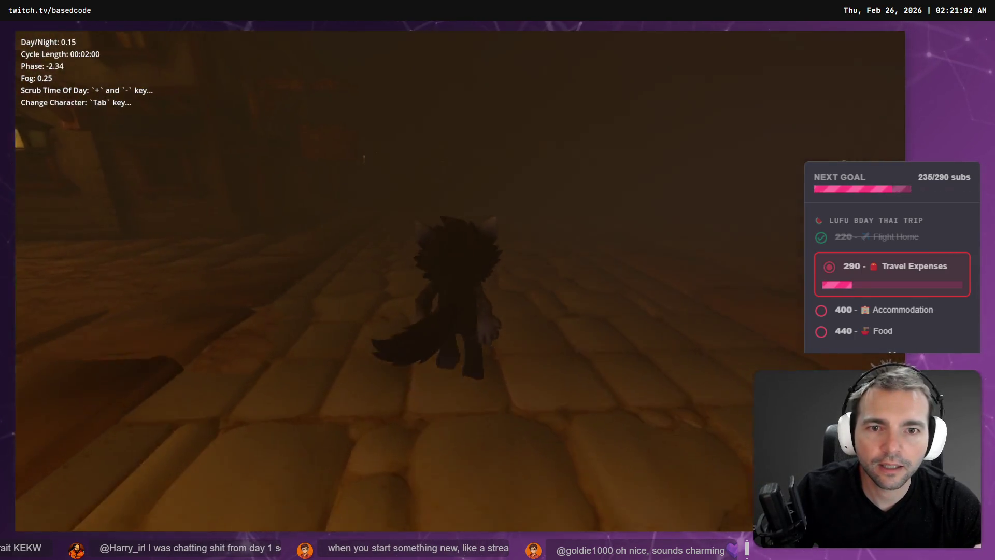
key(w)
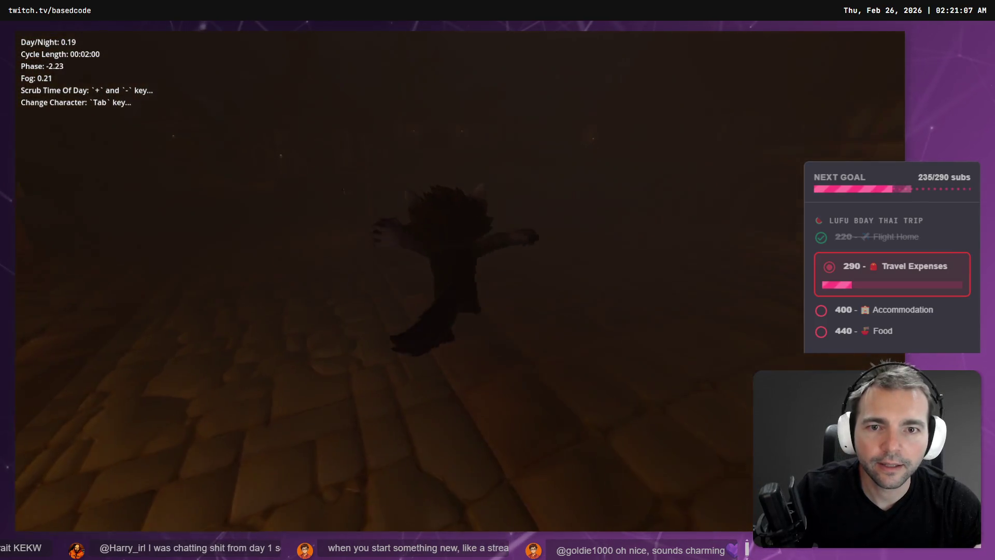
key(w)
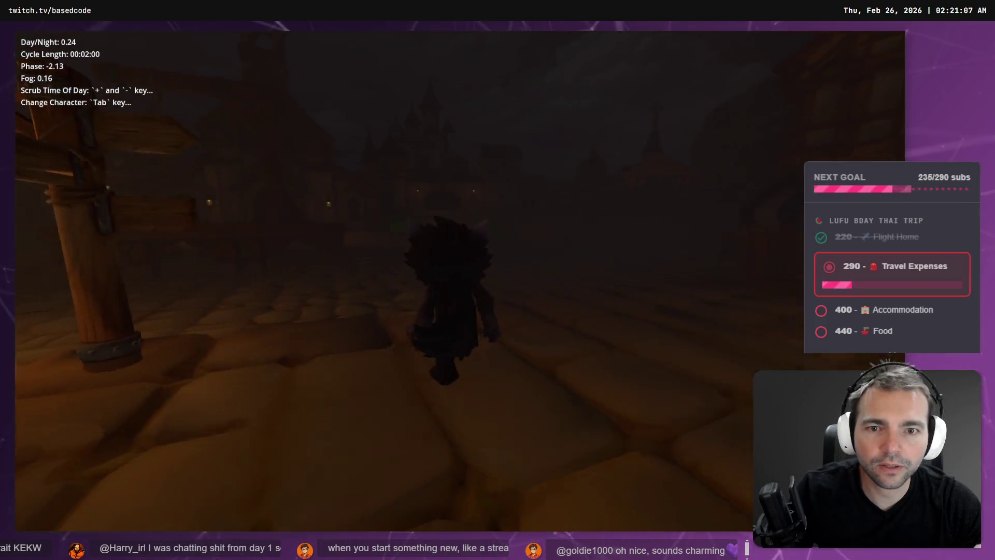
key(w)
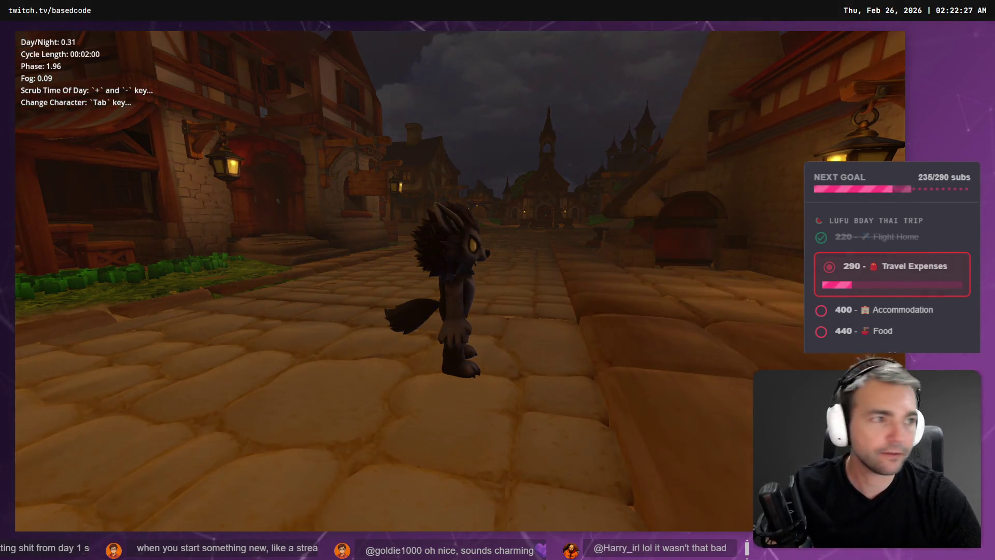
- Leave the running game for the Not Monster tldraw board in Chrome
key(alt+Tab)
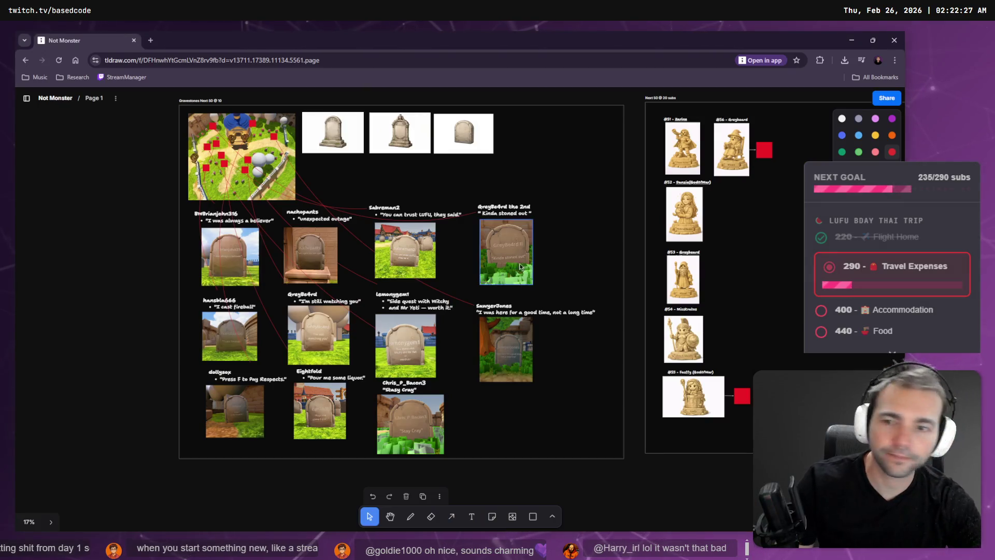
- Pan and zoom past the logo area and Villagers frames to the tall Not Monsters key-art image
scroll(349, 165, down, 5)
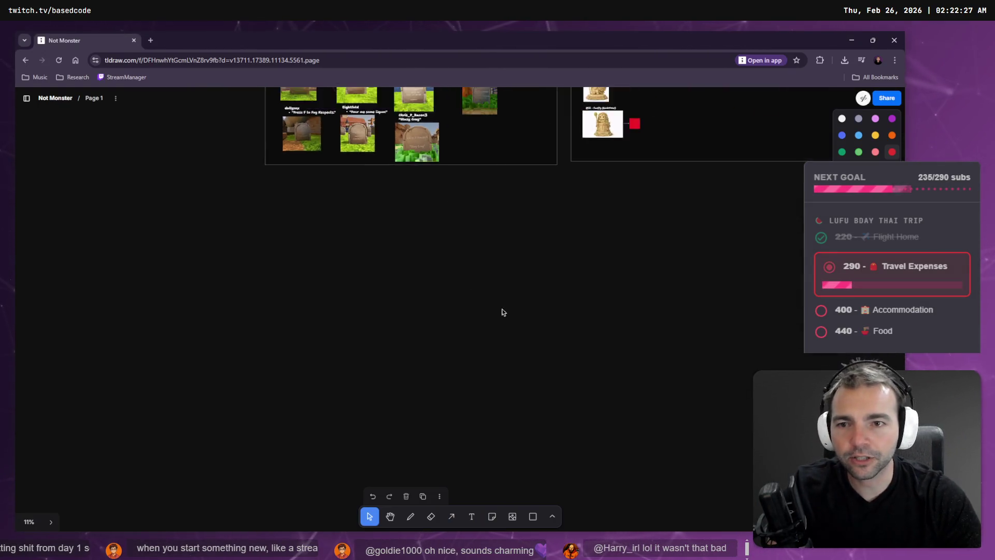
scroll(473, 201, up, 5)
mouse_move(539, 315)
mouse_down()
mouse_move(349, 239)
mouse_move(357, 206)
mouse_move(322, 295)
mouse_up()
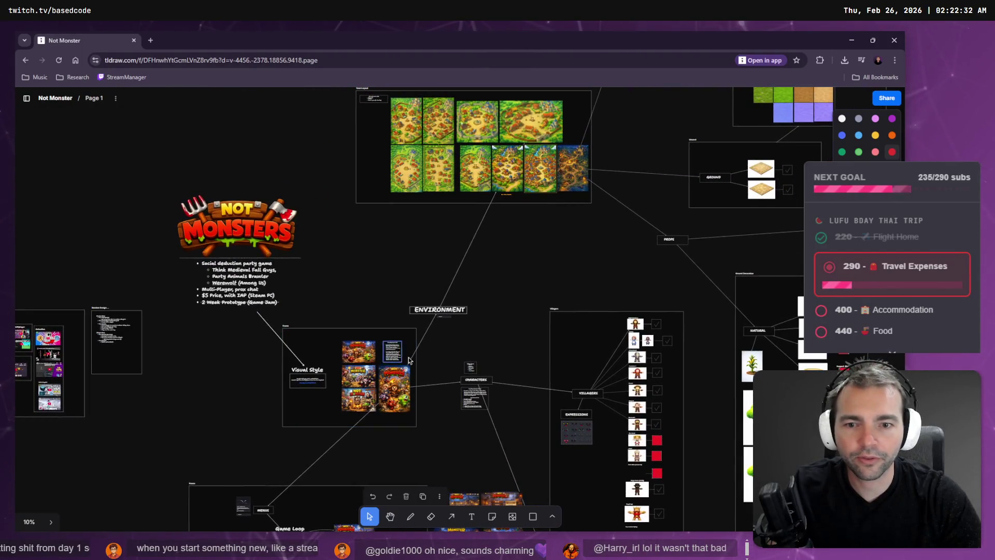
scroll(408, 359, up, 10)
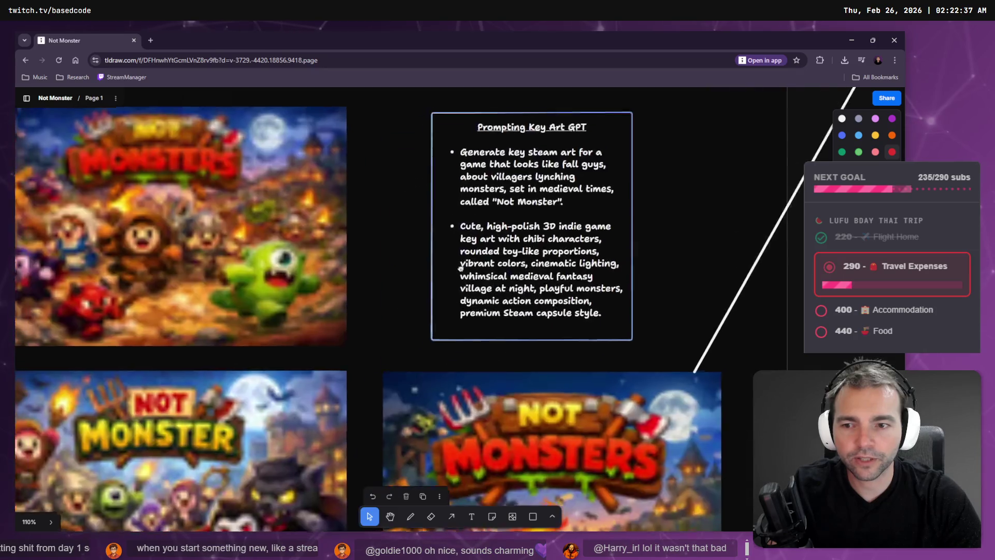
scroll(459, 267, down, 5)
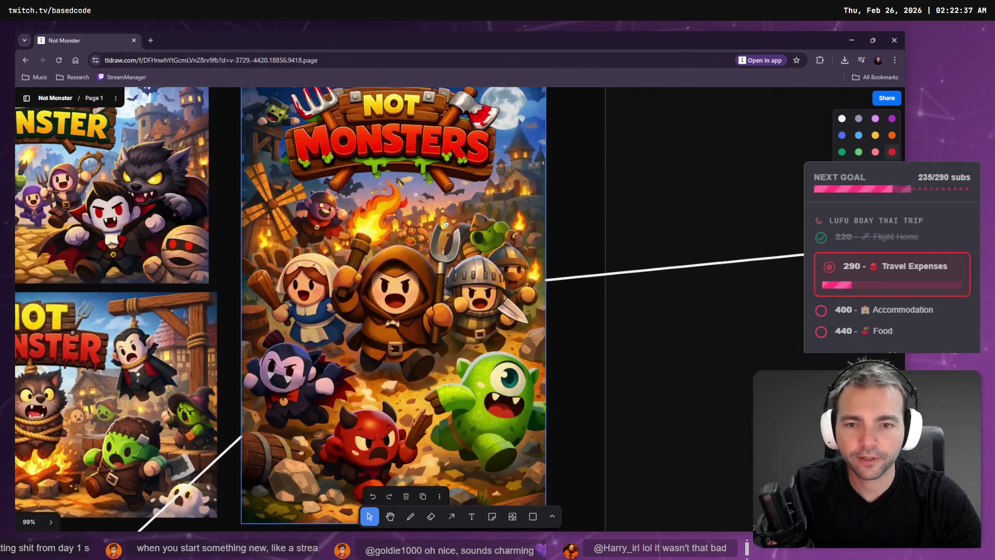
scroll(446, 224, down, 3)
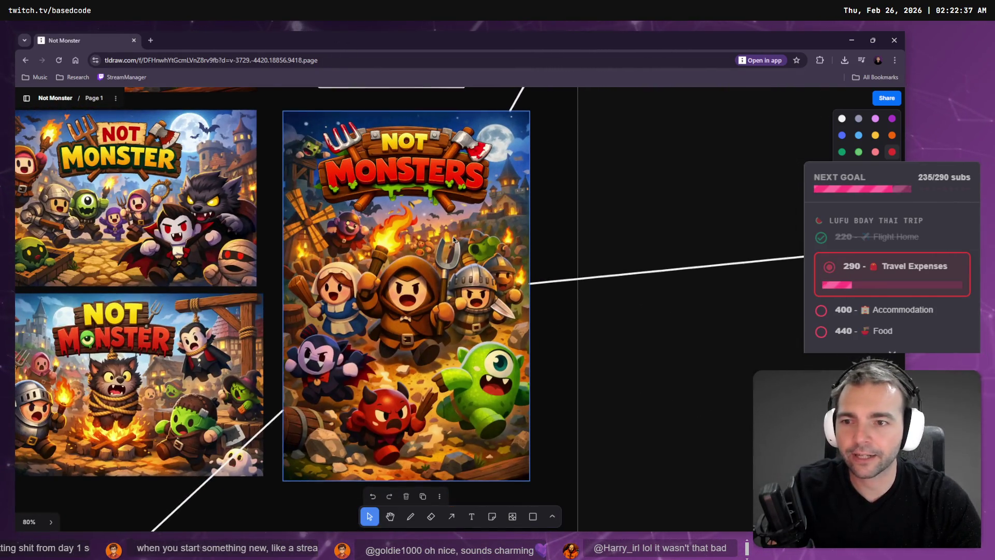
scroll(453, 240, down, 10)
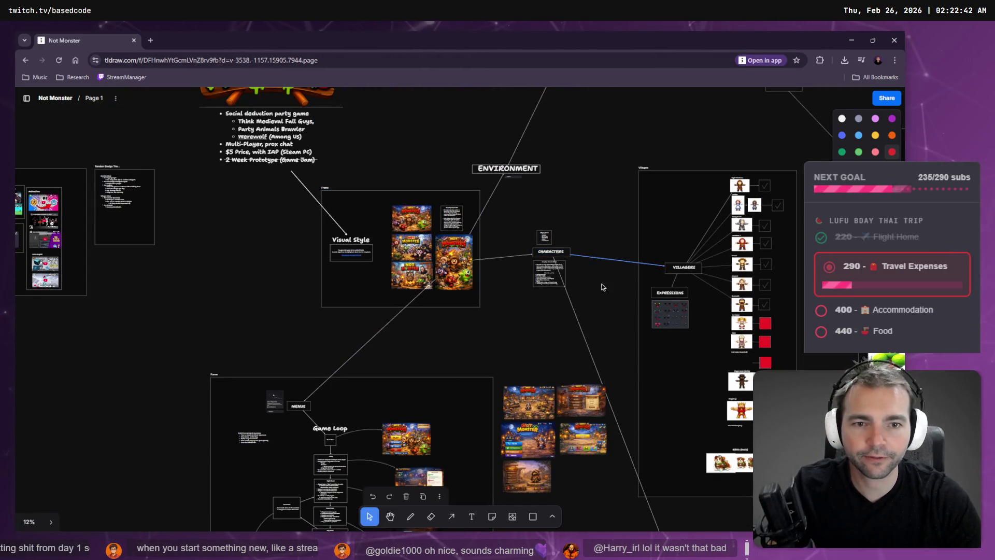
scroll(531, 315, down, 3)
mouse_move(613, 392)
mouse_down()
mouse_move(305, 398)
mouse_move(465, 471)
mouse_up()
scroll(463, 422, up, 4)
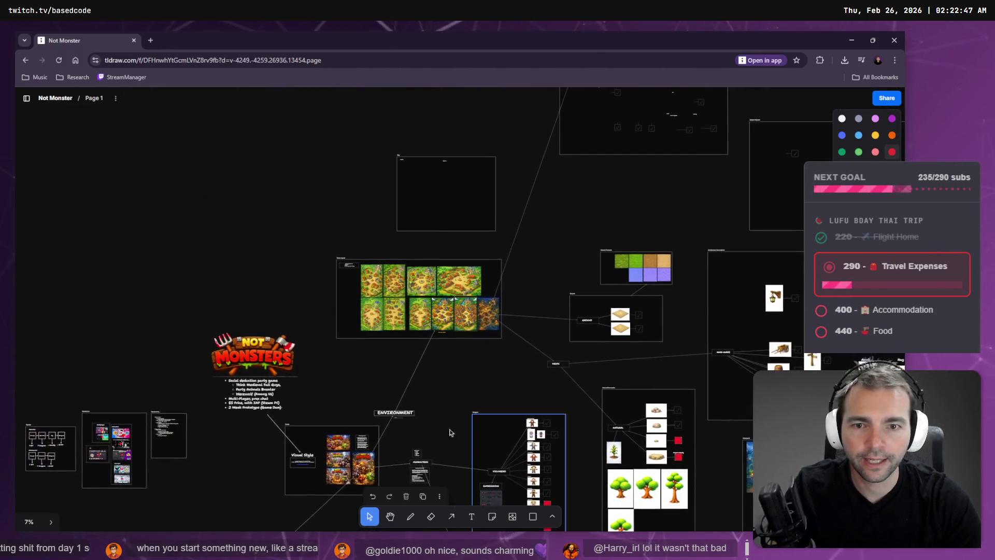
scroll(402, 309, up, 10)
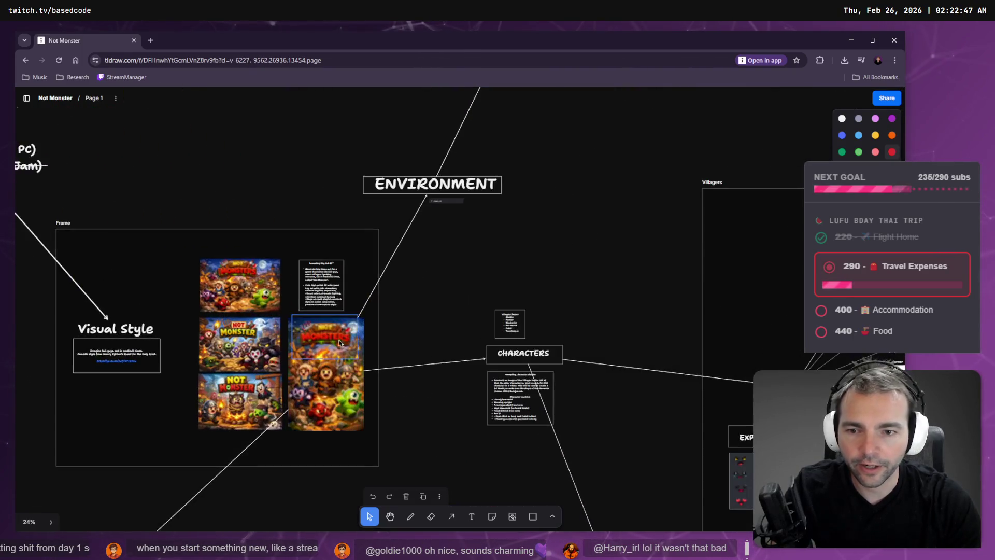
scroll(309, 389, up, 5)
scroll(316, 276, down, 2)
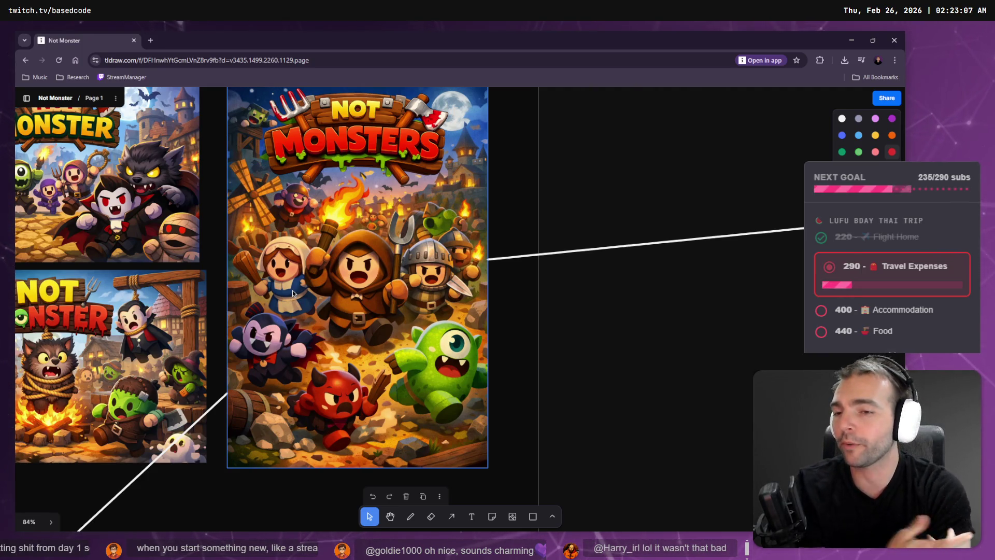
scroll(293, 293, down, 5)
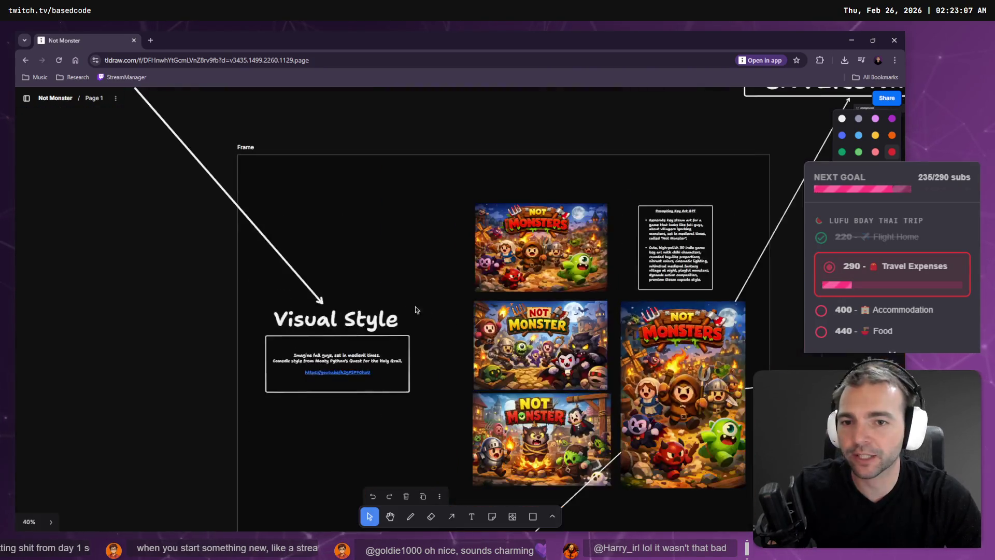
scroll(513, 410, up, 5)
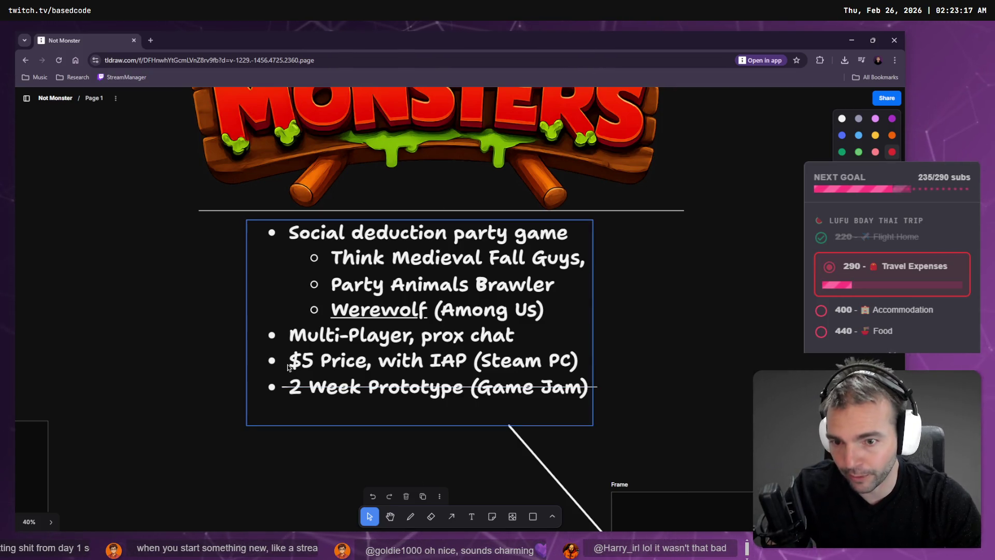
double_click(312, 361)
click(232, 371)
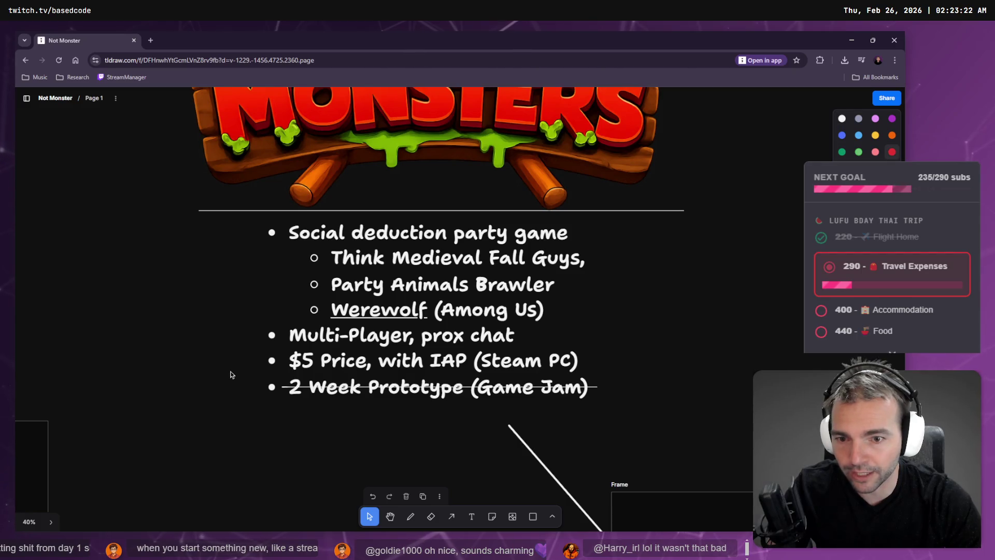
click(300, 399)
scroll(299, 401, down, 10)
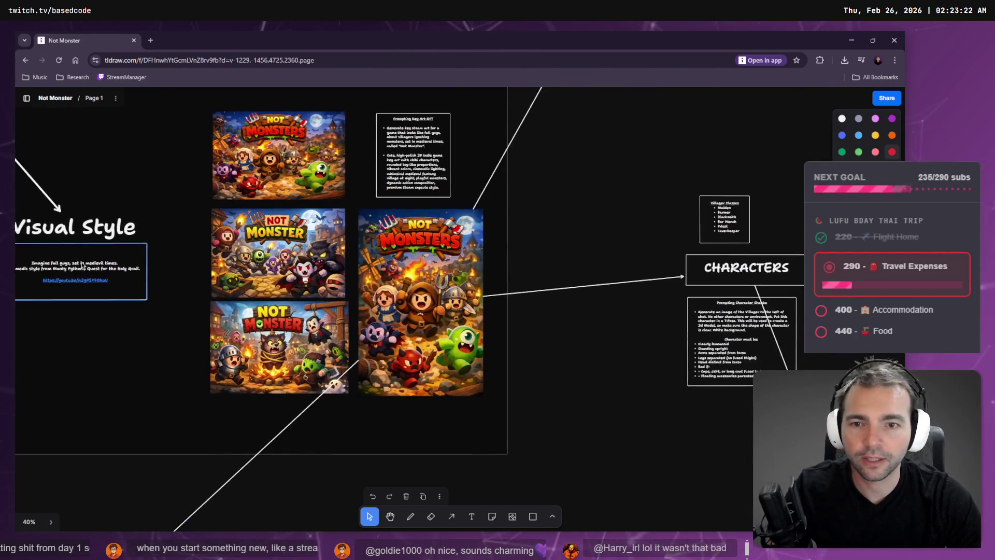
click(323, 351)
scroll(323, 351, up, 5)
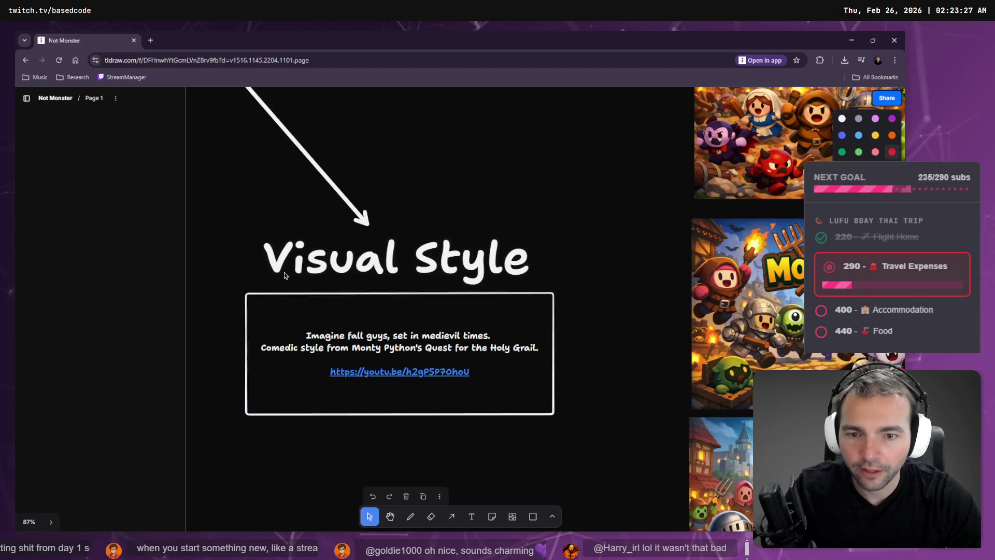
scroll(278, 292, right, 2)
scroll(512, 213, right, 10)
scroll(435, 259, down, 3)
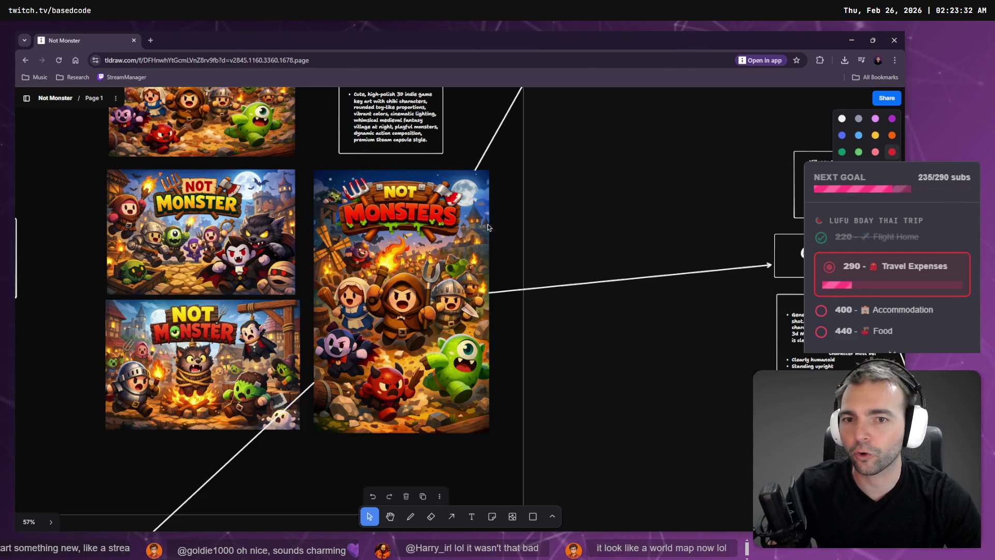
key(Escape)
click(448, 219)
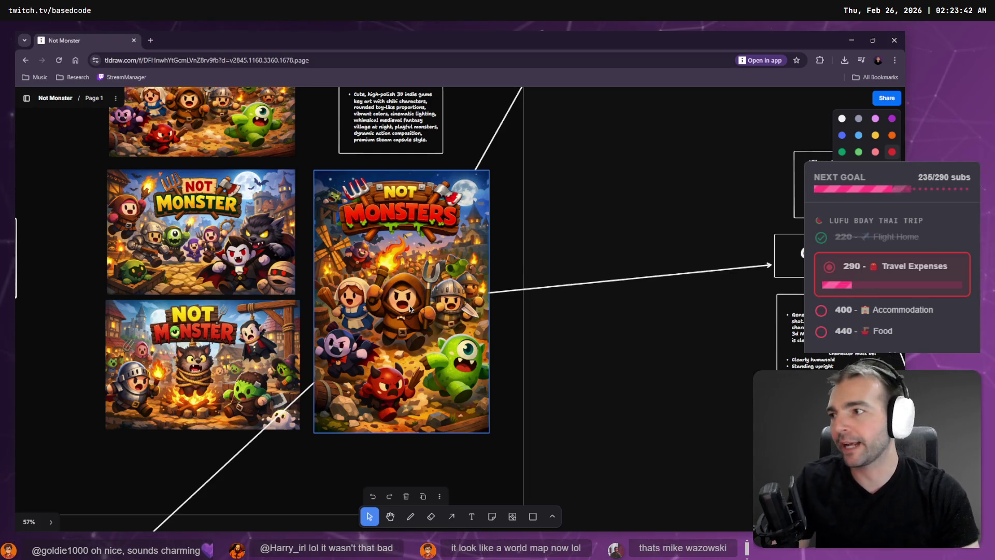
scroll(395, 308, down, 10)
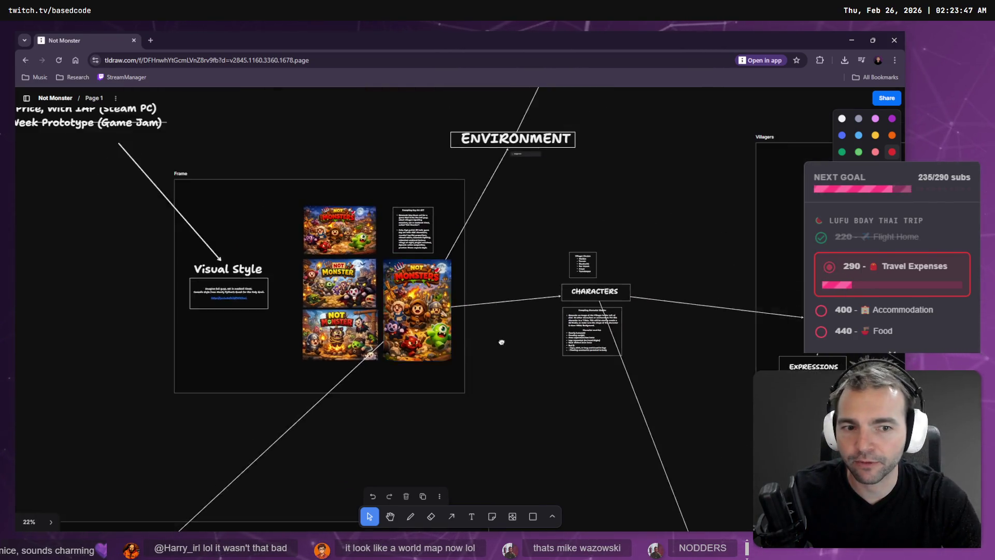
mouse_move(491, 268)
mouse_down()
mouse_move(572, 420)
mouse_move(593, 425)
mouse_up()
scroll(521, 343, up, 10)
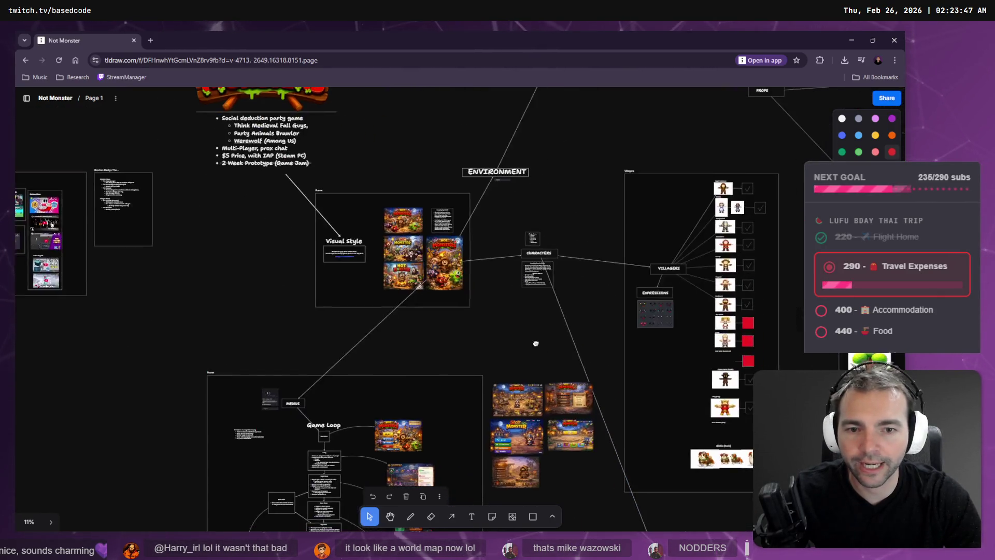
scroll(404, 209, up, 3)
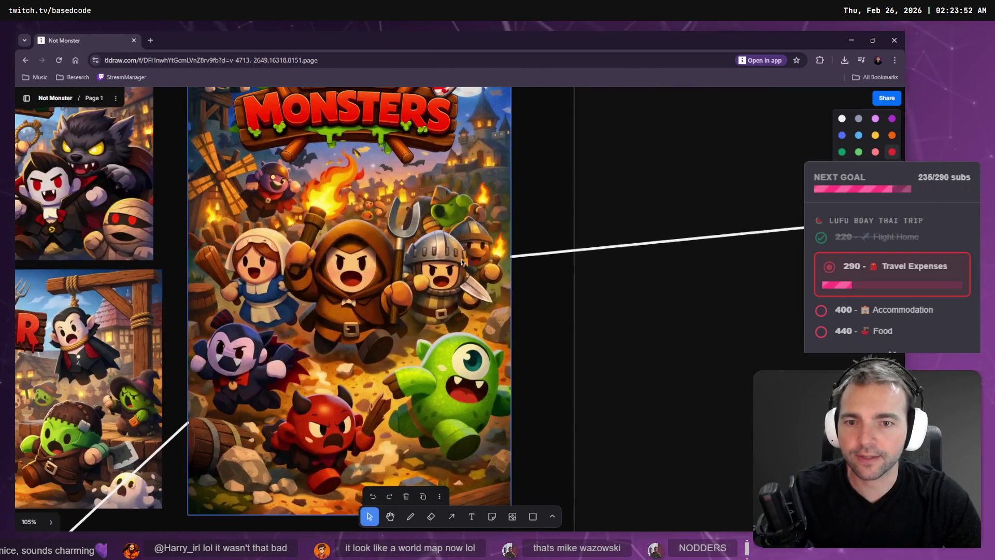
scroll(422, 406, down, 3)
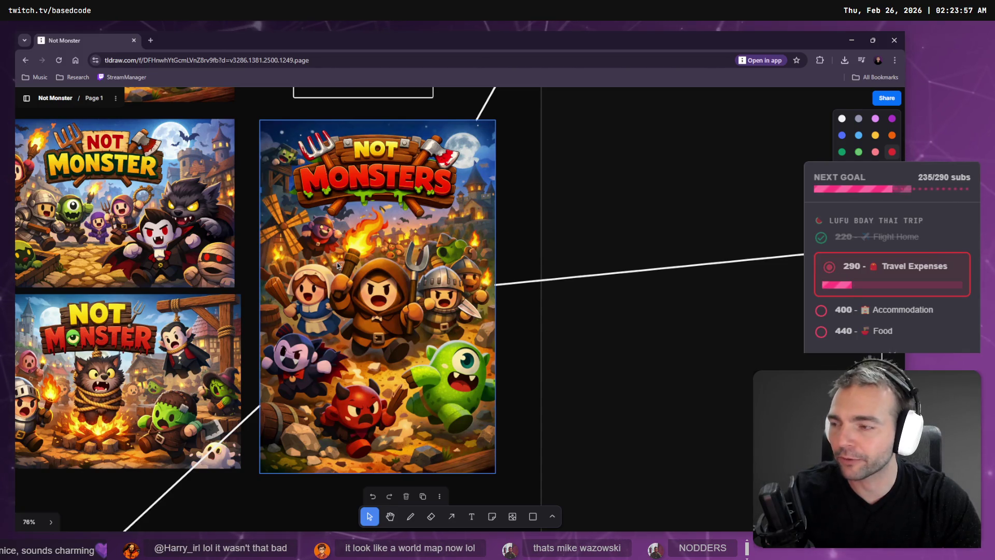
scroll(527, 349, down, 5)
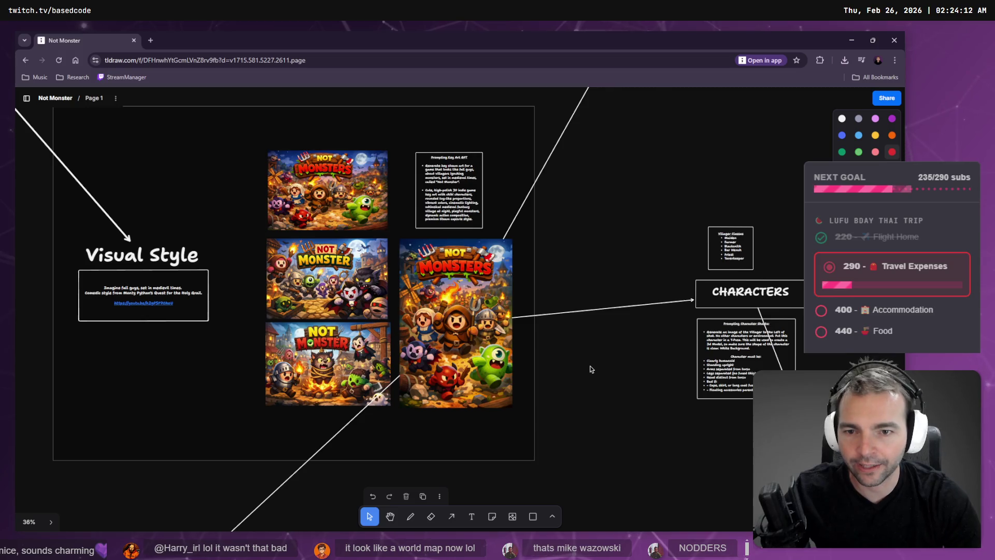
scroll(591, 369, down, 5)
drag(586, 392, 397, 260)
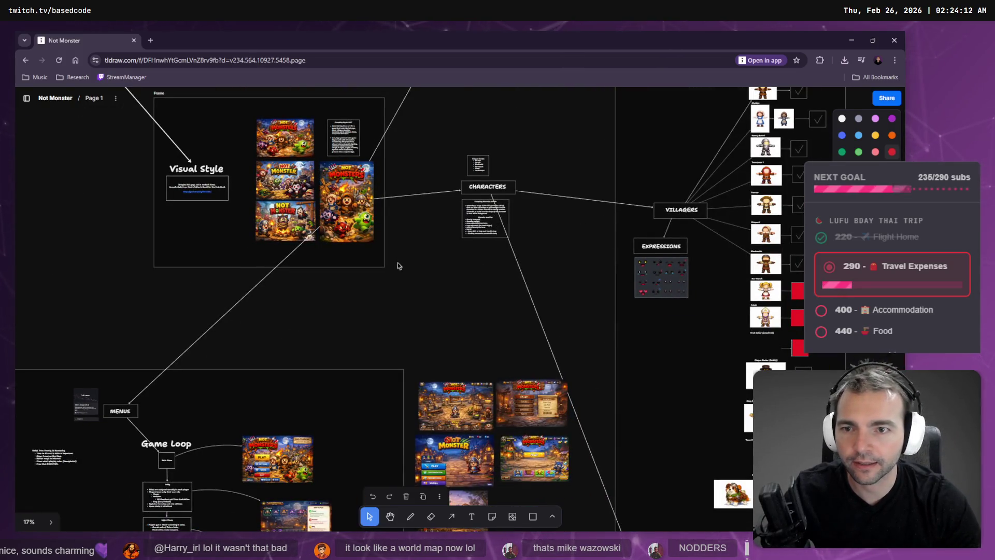
scroll(398, 262, down, 5)
drag(398, 263, 243, 257)
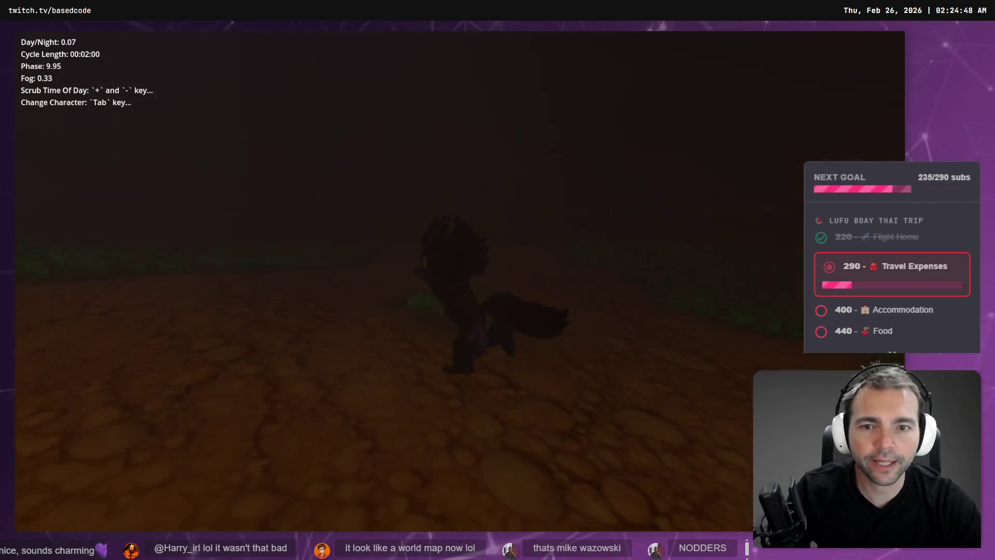
- Switch from the night-time game back to the tldraw Not Monster planning board
key(alt+Tab)
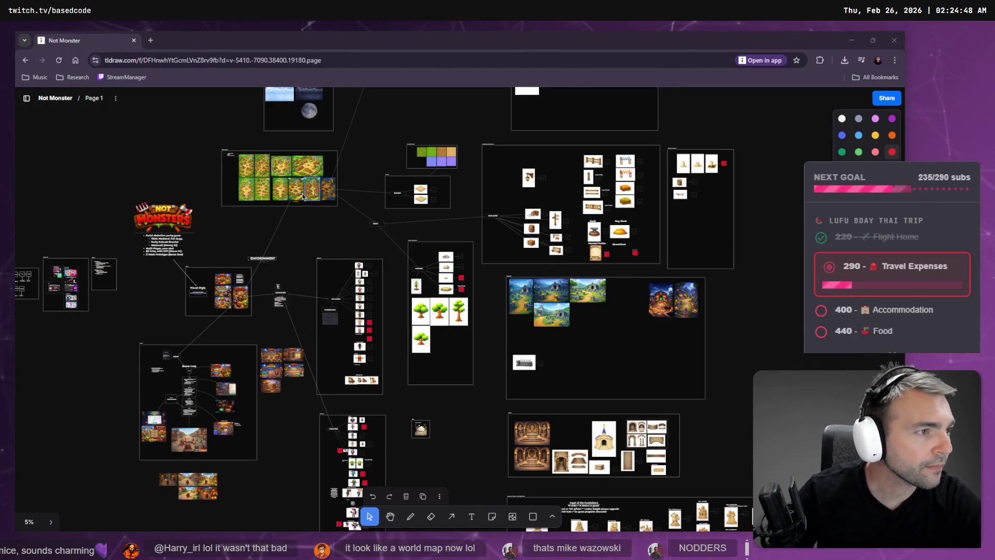
- Zoom in on the main menu mockups on the tldraw board
key(alt+Tab)
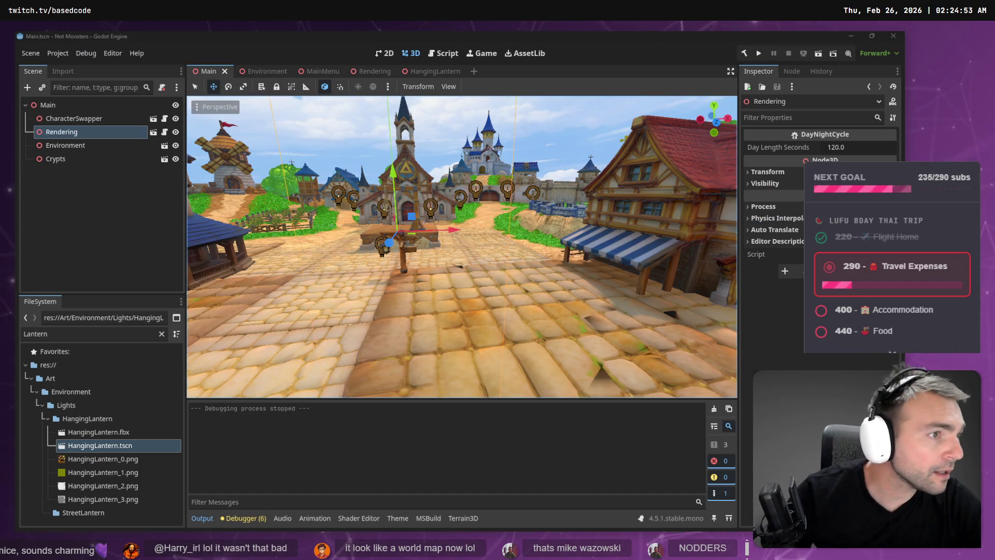
key(alt+Tab)
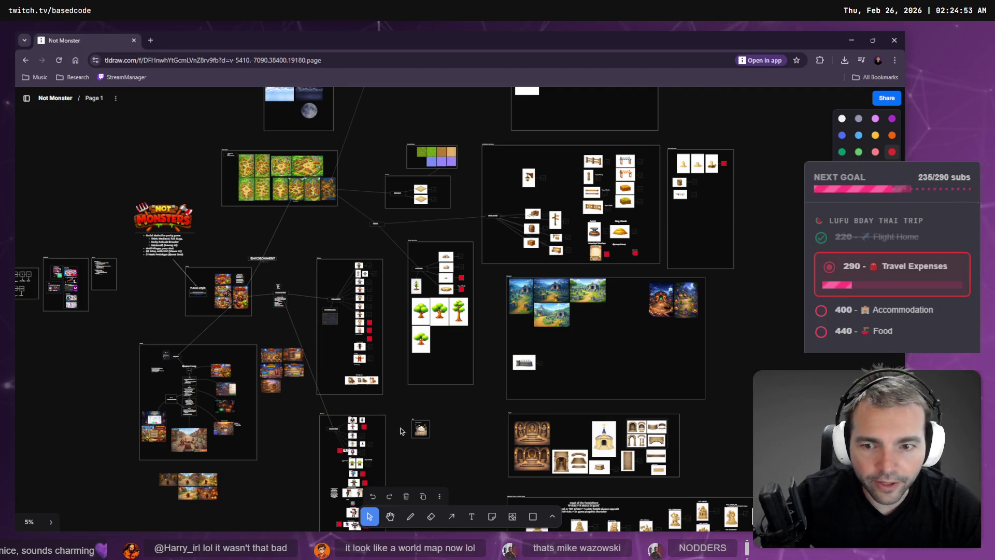
scroll(400, 431, up, 10)
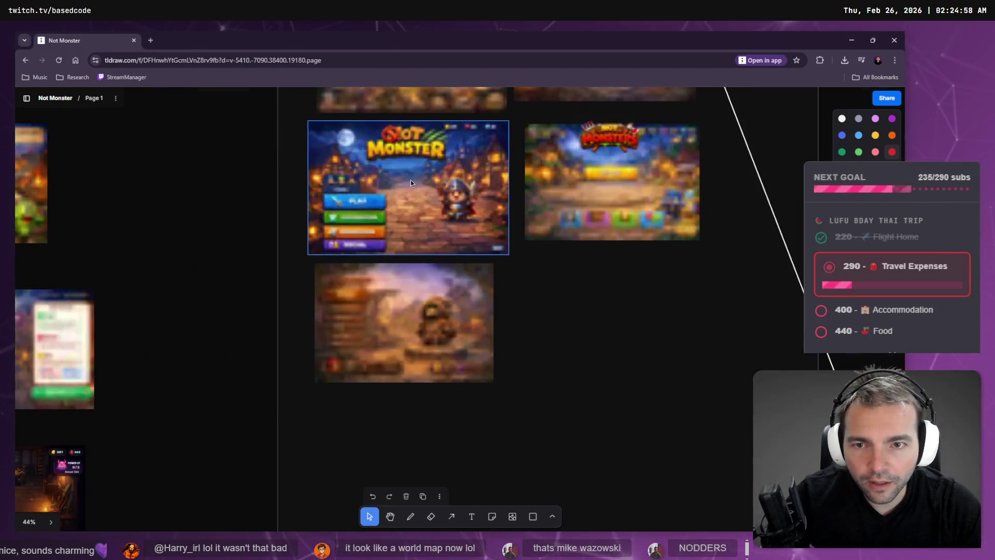
scroll(410, 179, up, 3)
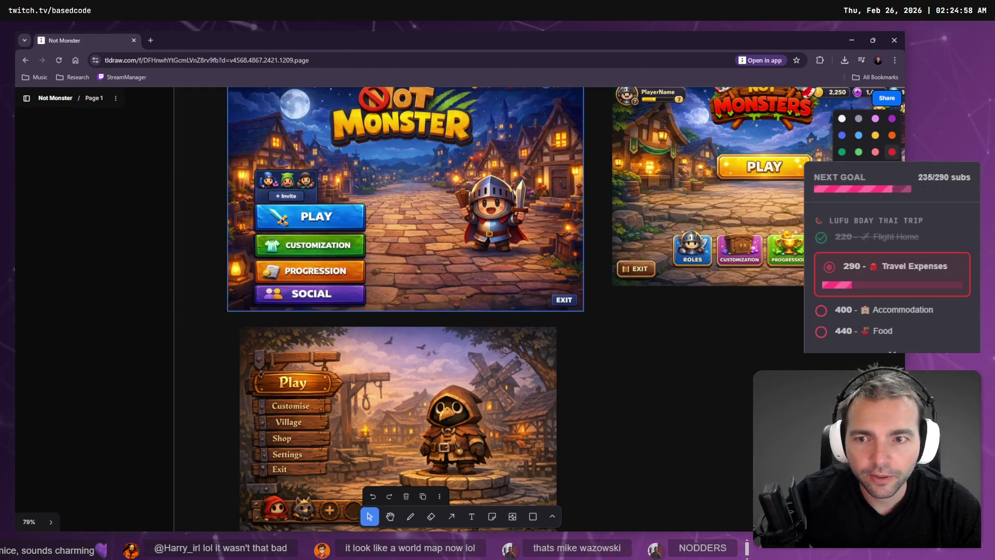
- In the VS Code Codex chat, clear the old draft prompt and start Win+H voice typing
key(alt+Tab)
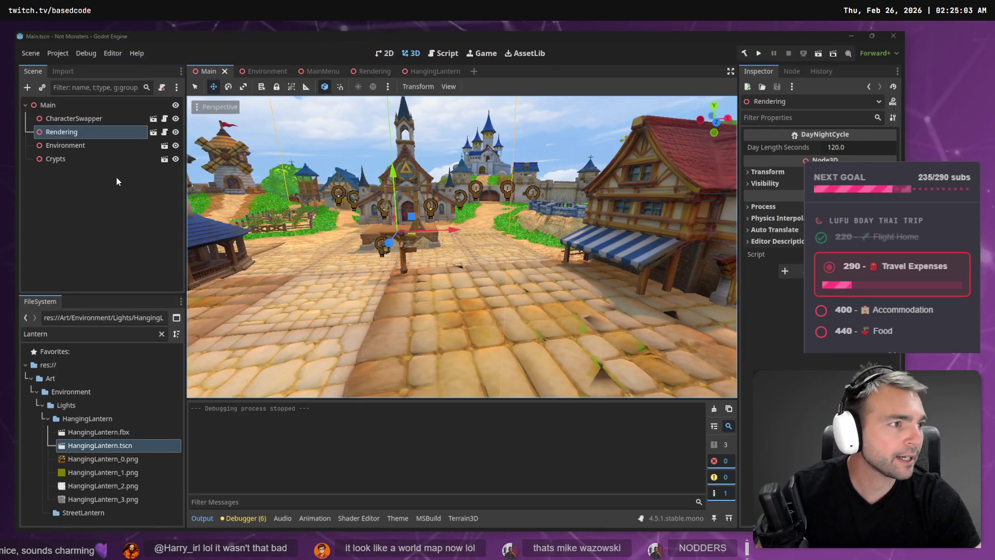
key(alt+Tab)
key(ctrl+a)
key(BackSpace)
key(super+h)
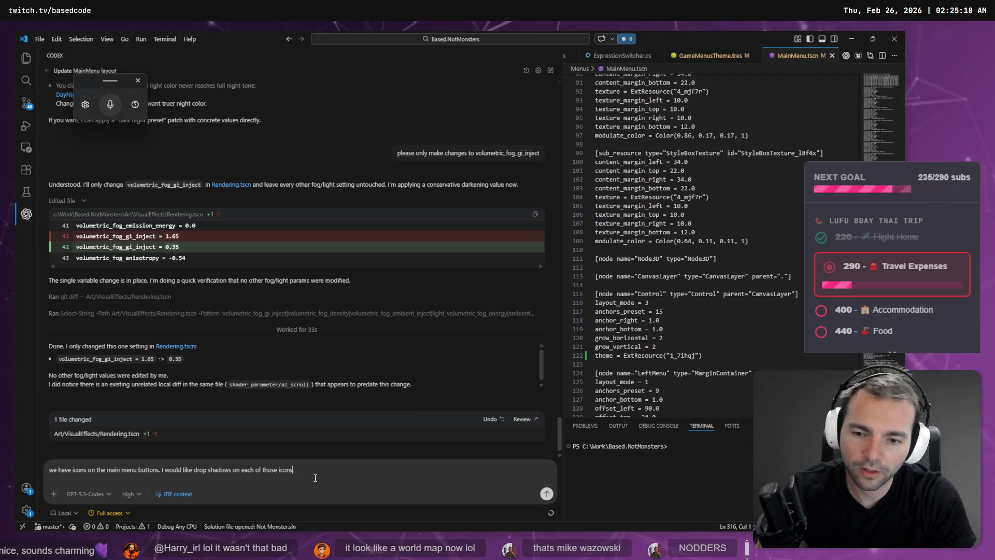
- Send the dictated icon drop-shadow request to Codex, then return to the menu mockups board
key(Return)
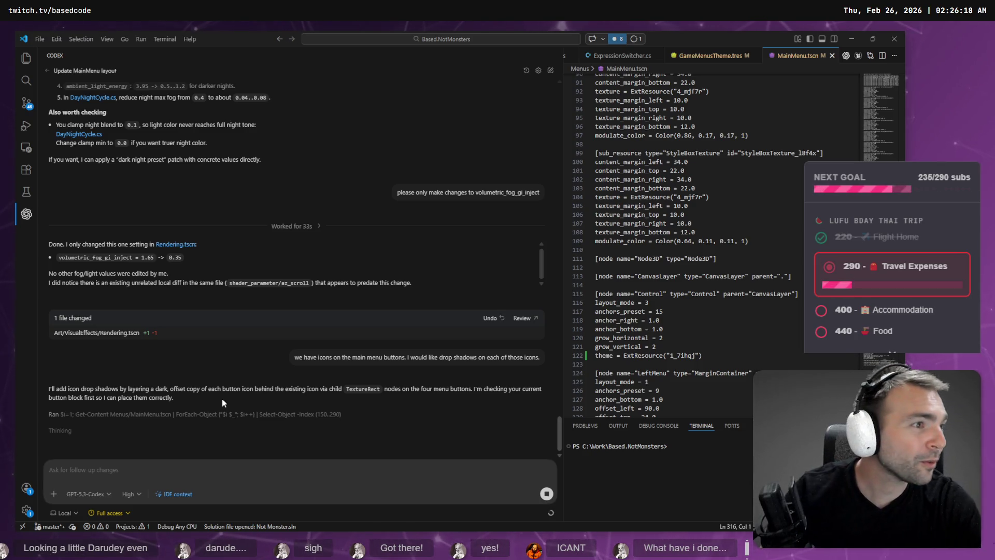
key(alt+Tab)
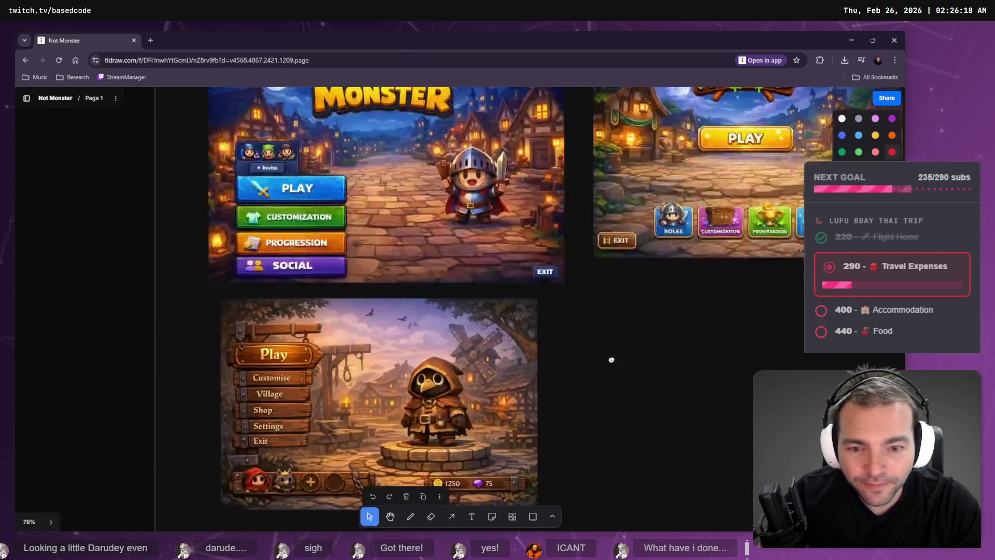
- Select the NOT MONSTER mockup and bring it to the centre of the view
scroll(618, 361, up, 3)
scroll(741, 236, up, 3)
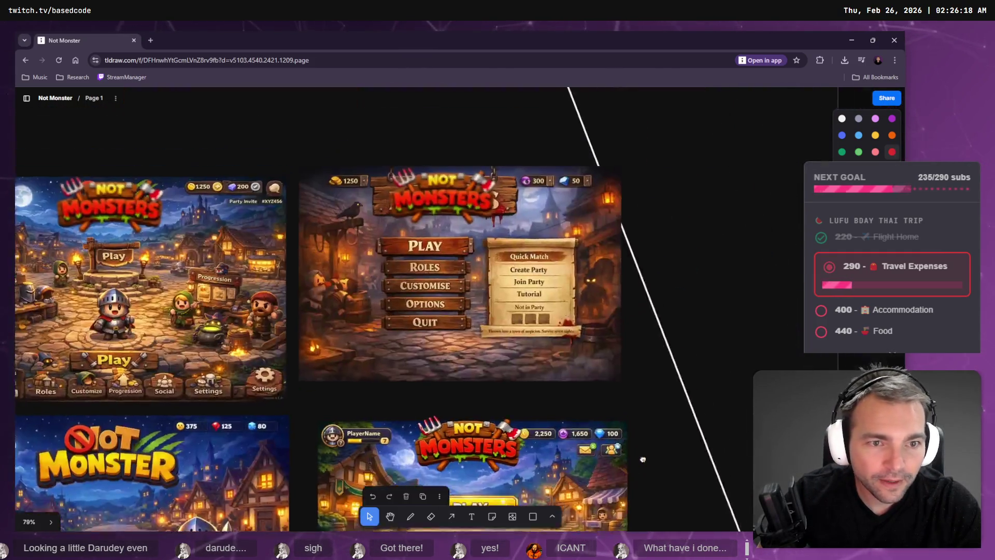
scroll(641, 464, down, 3)
click(479, 255)
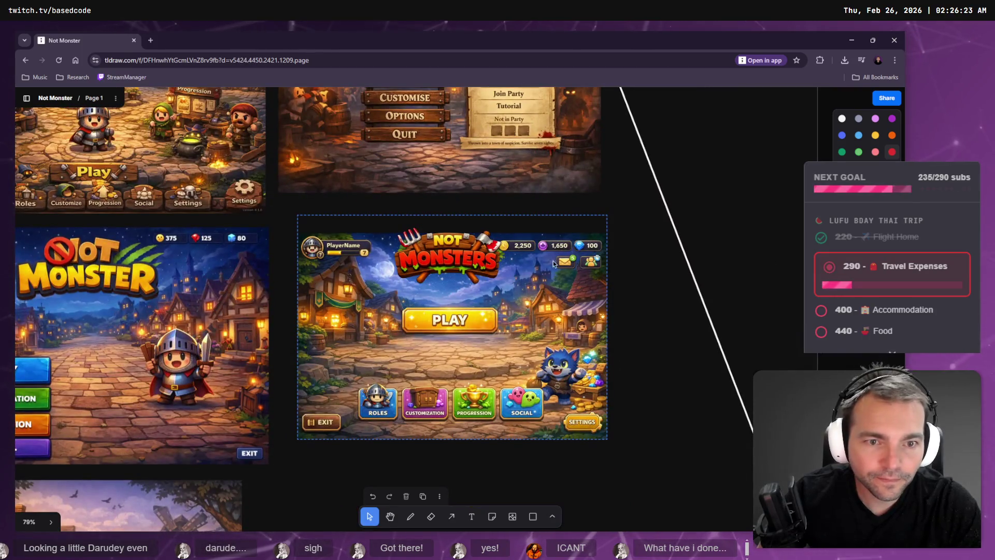
click(249, 409)
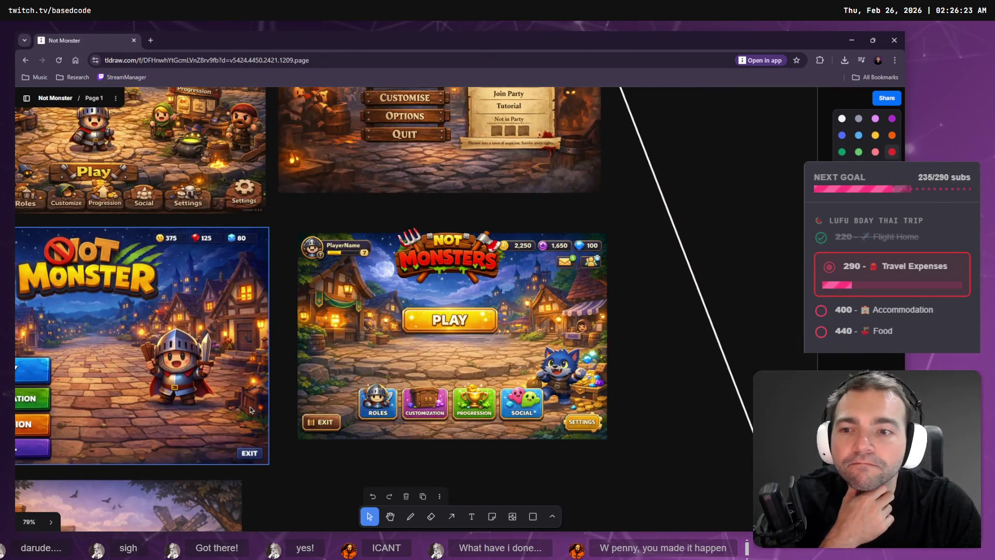
drag(250, 409, 525, 330)
- Zoom into the NOT MONSTER coin and gem counters, then pan out to the whole mockup
scroll(514, 352, up, 2)
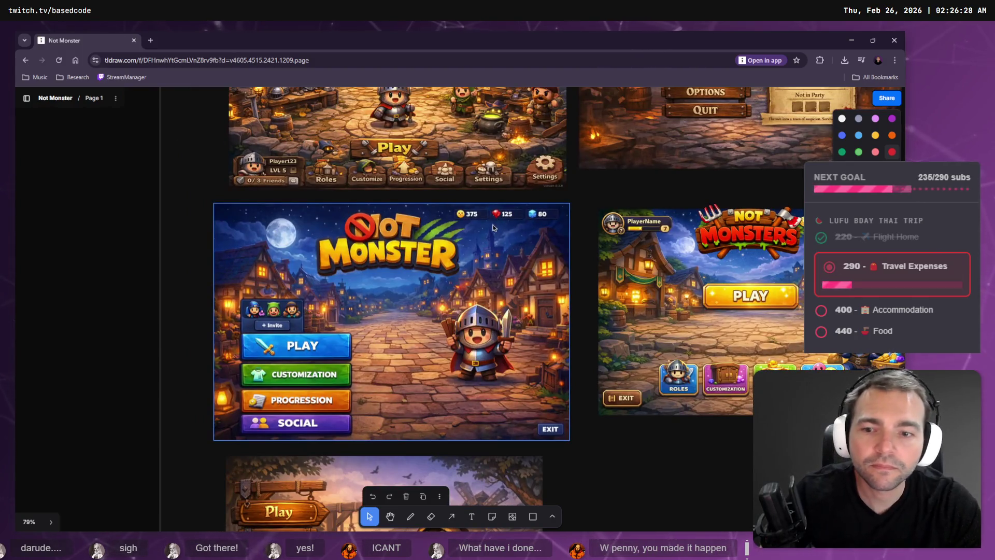
ctrl+scroll(486, 223, up, 10)
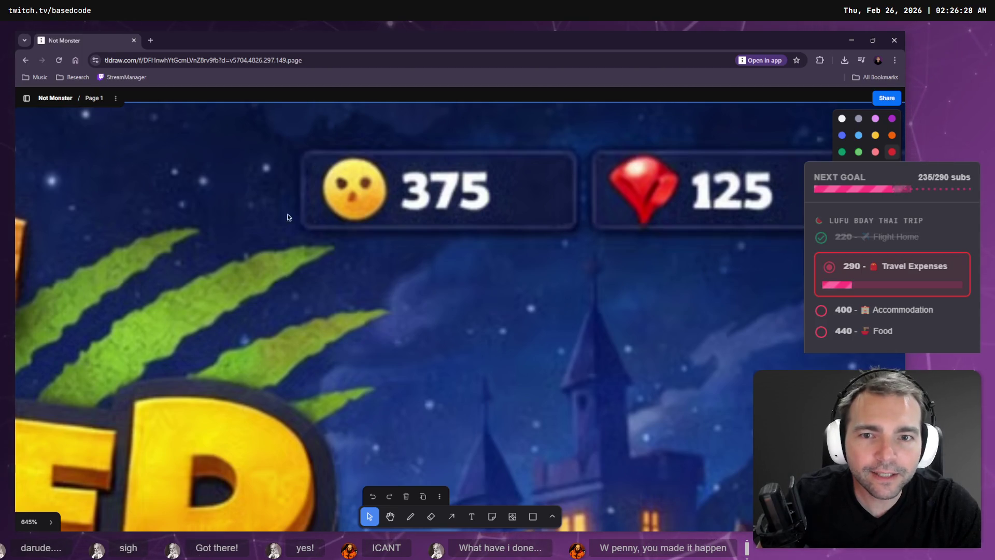
ctrl+scroll(577, 186, down, 6)
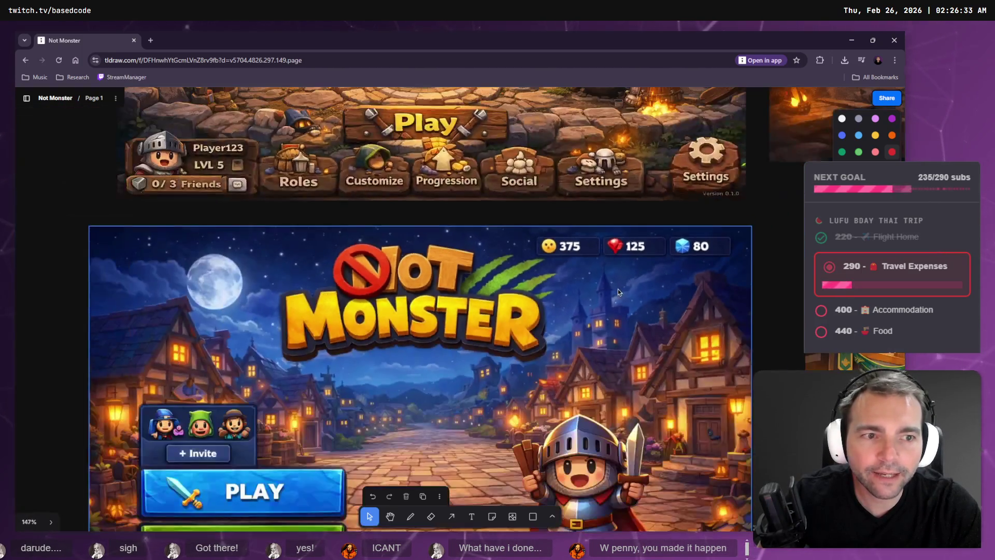
mouse_move(589, 411)
mouse_down()
mouse_move(620, 193)
mouse_move(497, 255)
mouse_move(406, 353)
mouse_up()
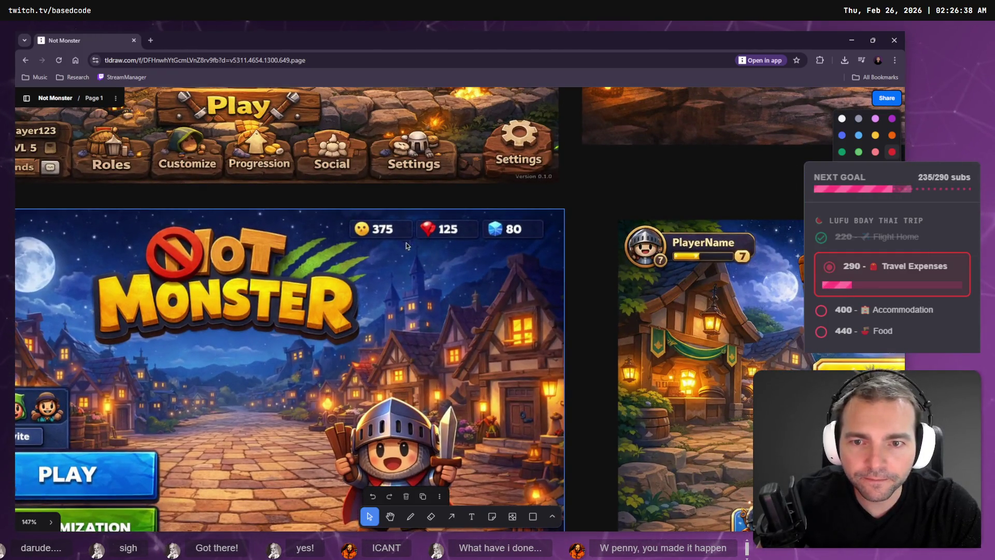
scroll(406, 241, left, 5)
scroll(406, 241, down, 2)
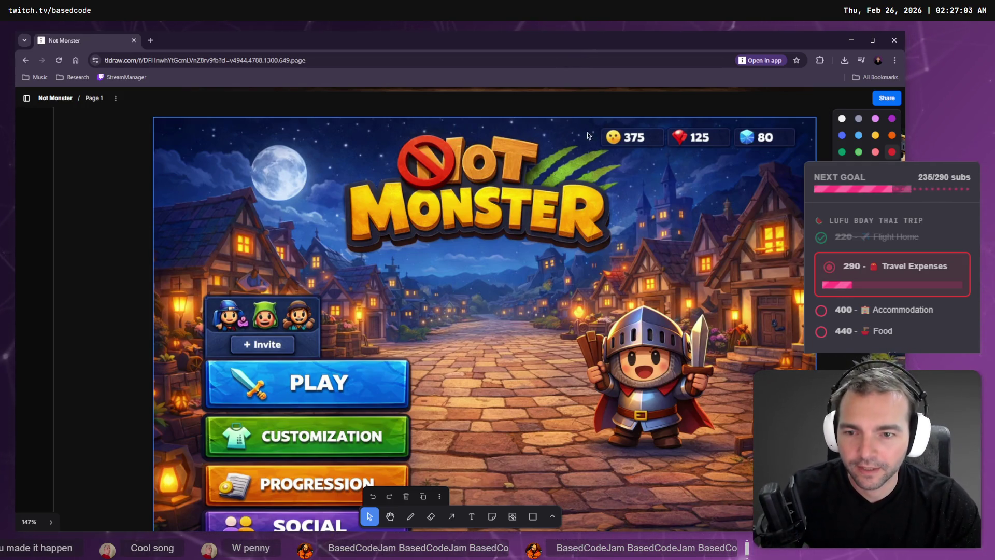
scroll(422, 265, down, 3)
scroll(424, 263, up, 1)
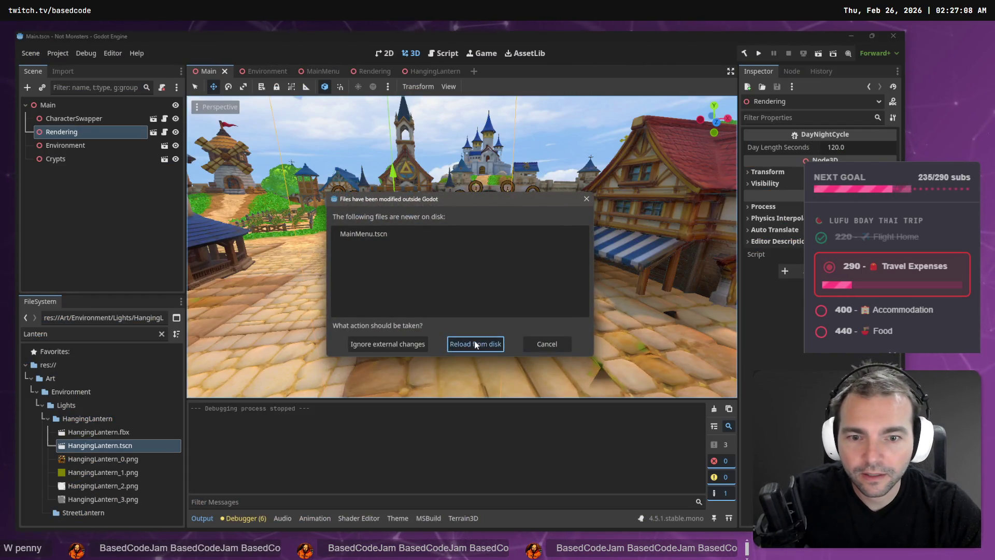
- Reload MainMenu.tscn from disk and frame its PLAY, OPTIONS and SKINS button icons
click(476, 344)
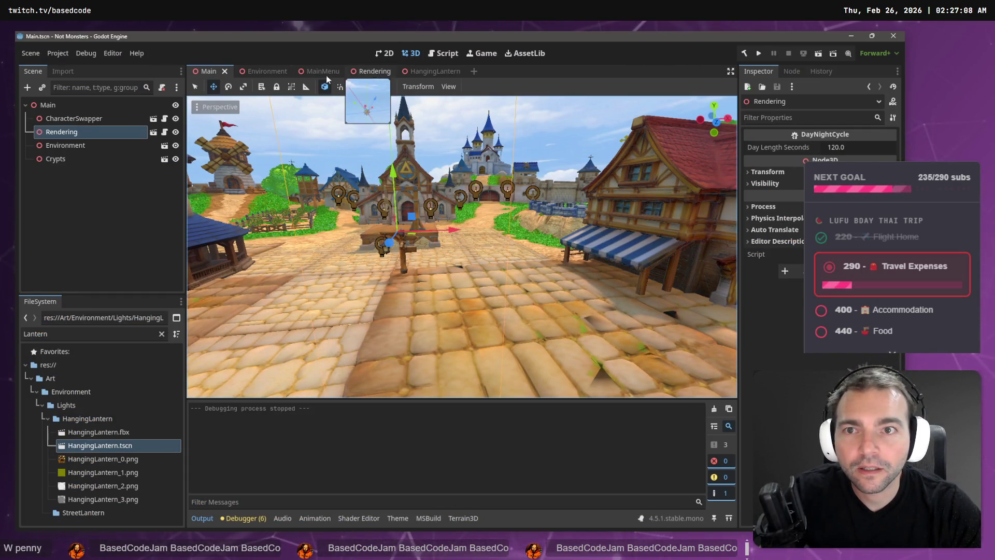
click(323, 72)
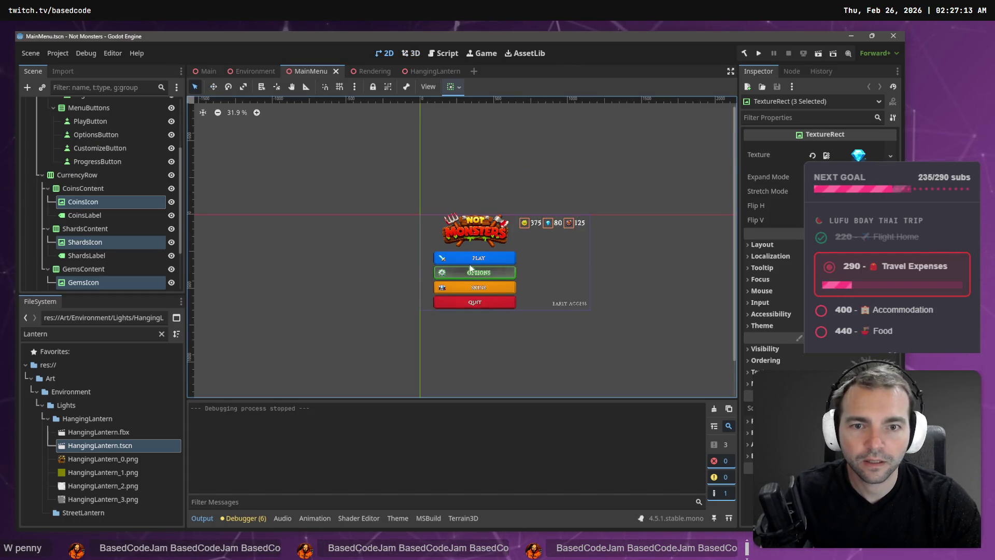
scroll(467, 288, up, 10)
scroll(381, 257, down, 3)
scroll(381, 257, down, 4)
scroll(381, 257, up, 4)
mouse_move(253, 223)
mouse_down()
mouse_move(353, 312)
mouse_move(309, 304)
mouse_up()
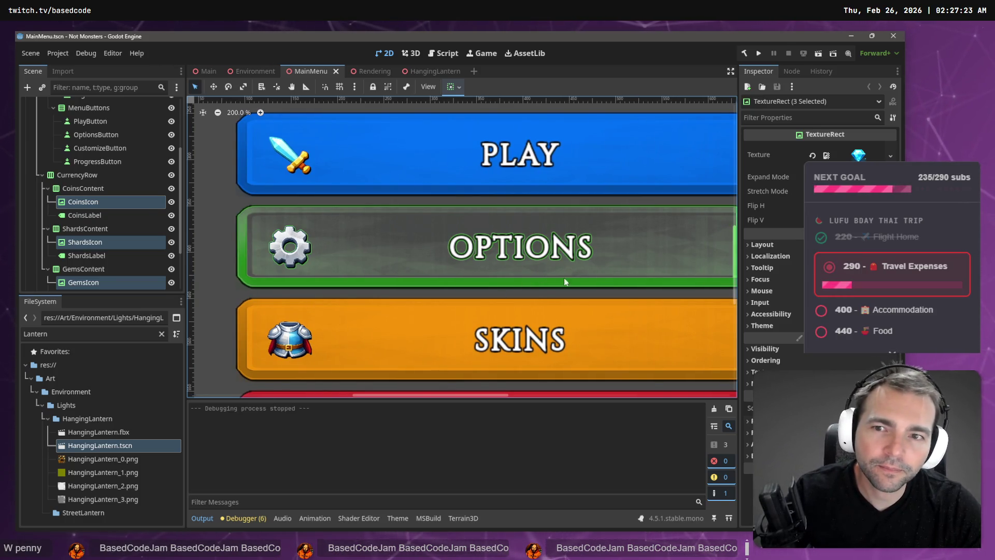
- Bring the full menu button column into view and run the project with F5
scroll(565, 282, down, 6)
scroll(574, 287, up, 3)
mouse_move(559, 289)
mouse_down()
mouse_move(504, 304)
mouse_move(503, 244)
mouse_move(499, 362)
mouse_move(568, 223)
mouse_up()
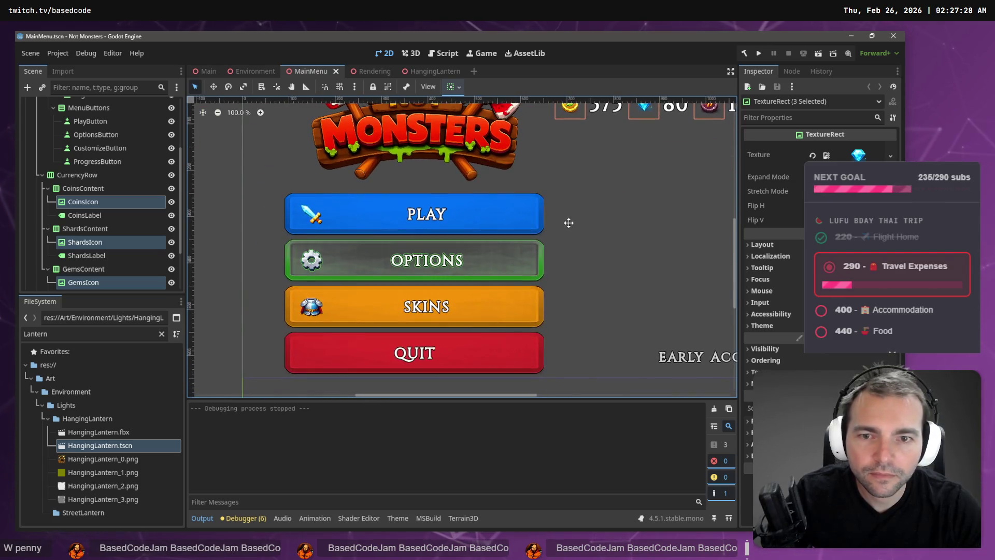
key(F5)
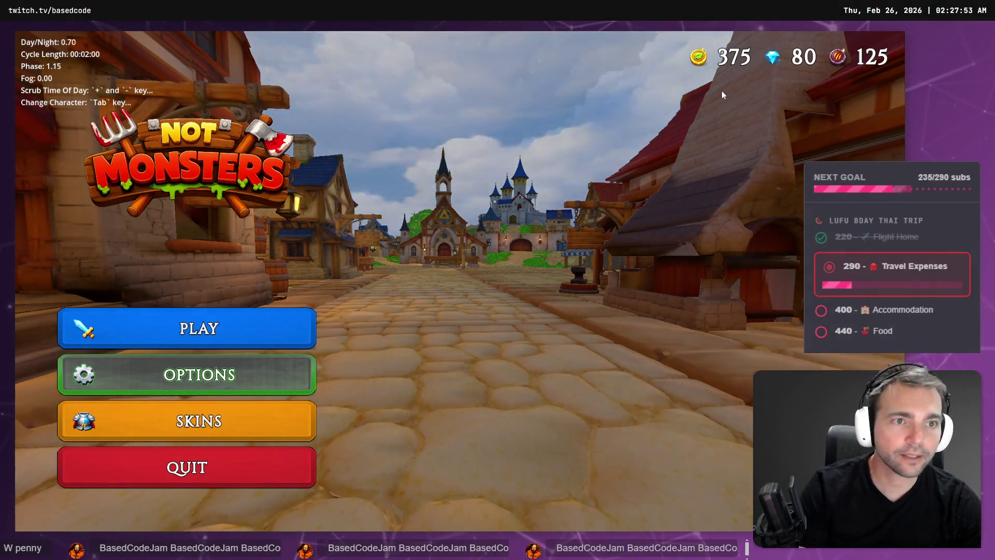
- Scrub the main menu's day/night cycle back and forth between night and full daylight
key(plus)
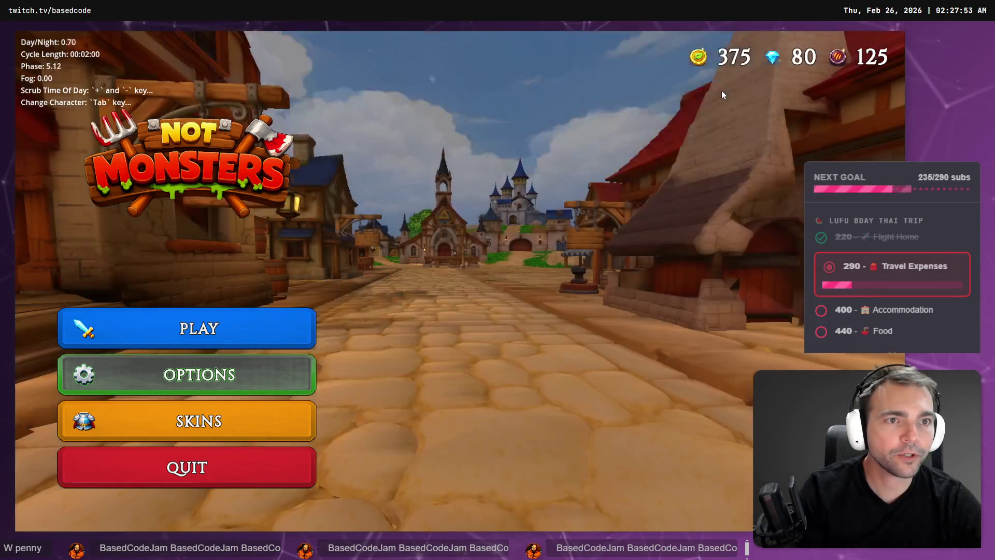
key(plus)
key(plus)
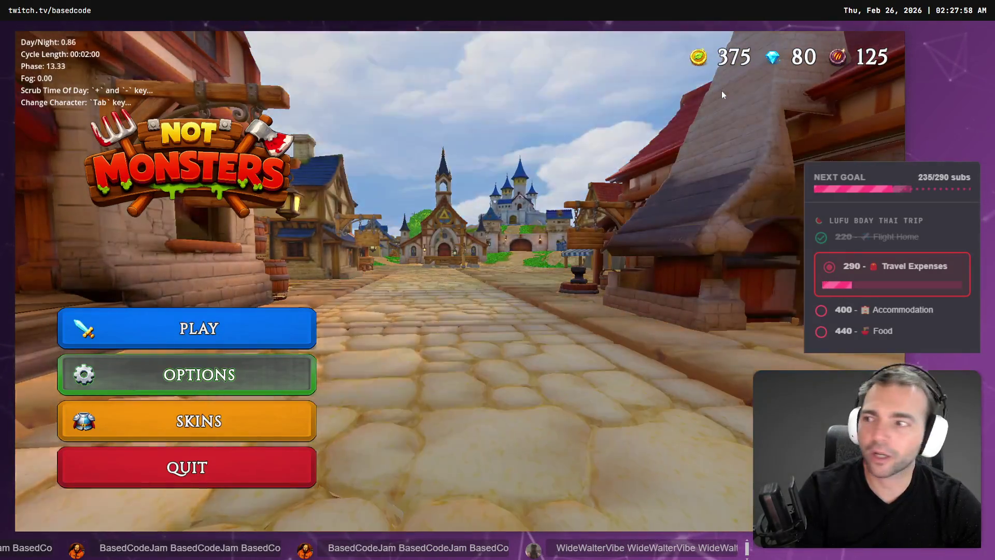
key(plus)
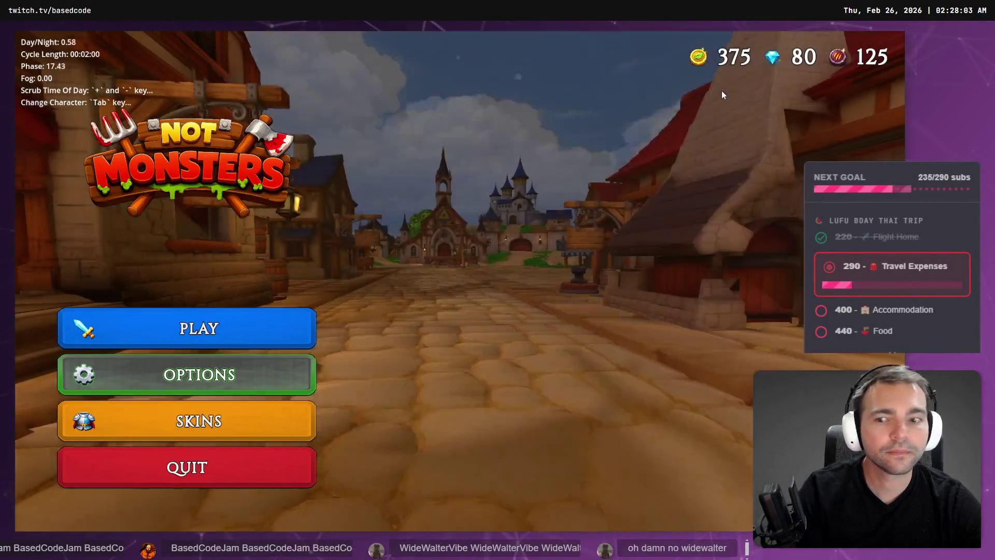
key(plus)
key(minus)
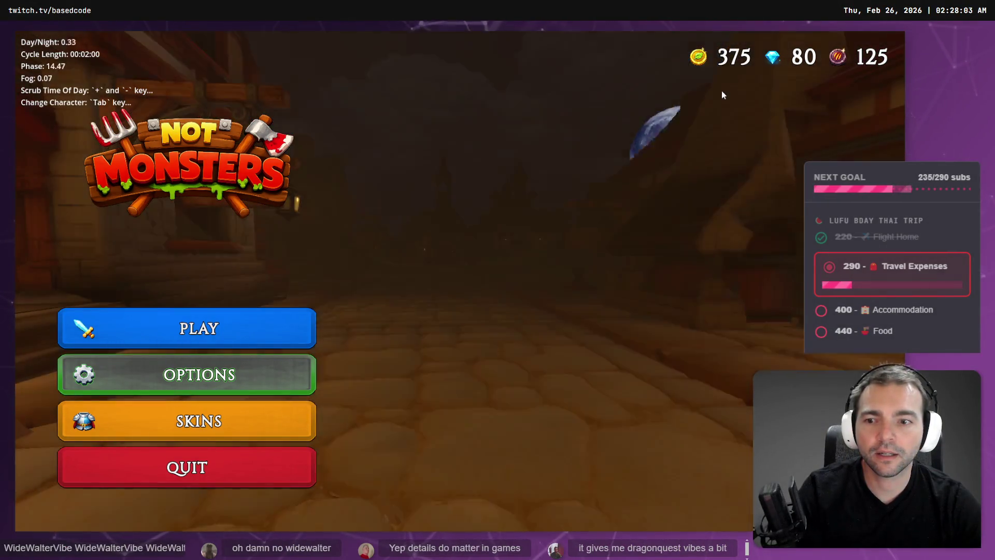
key(minus)
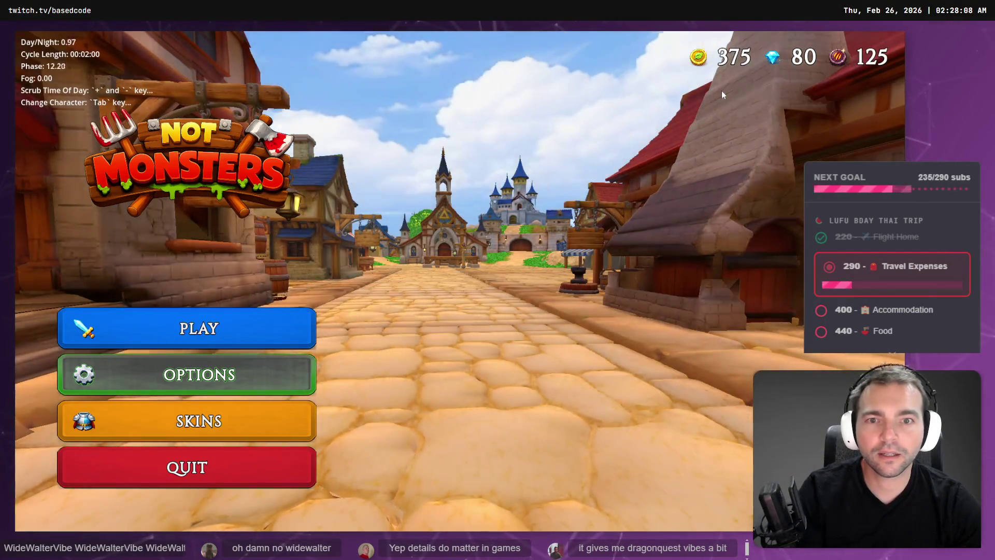
key(plus)
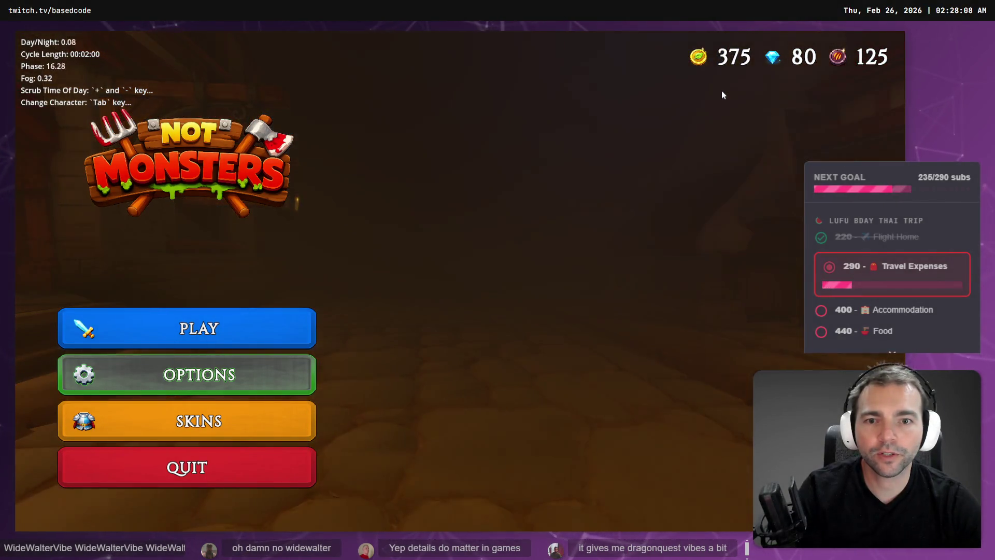
key(plus)
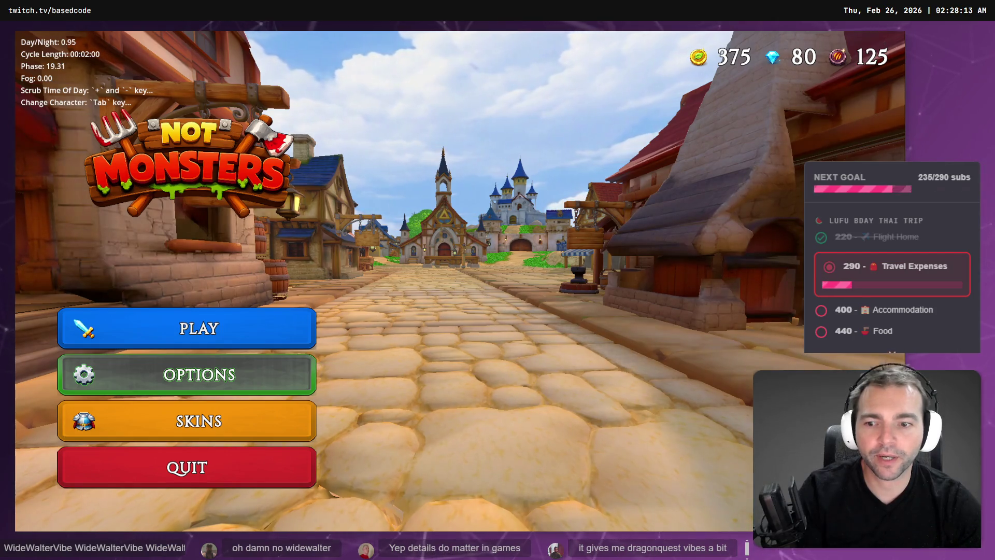
key(plus)
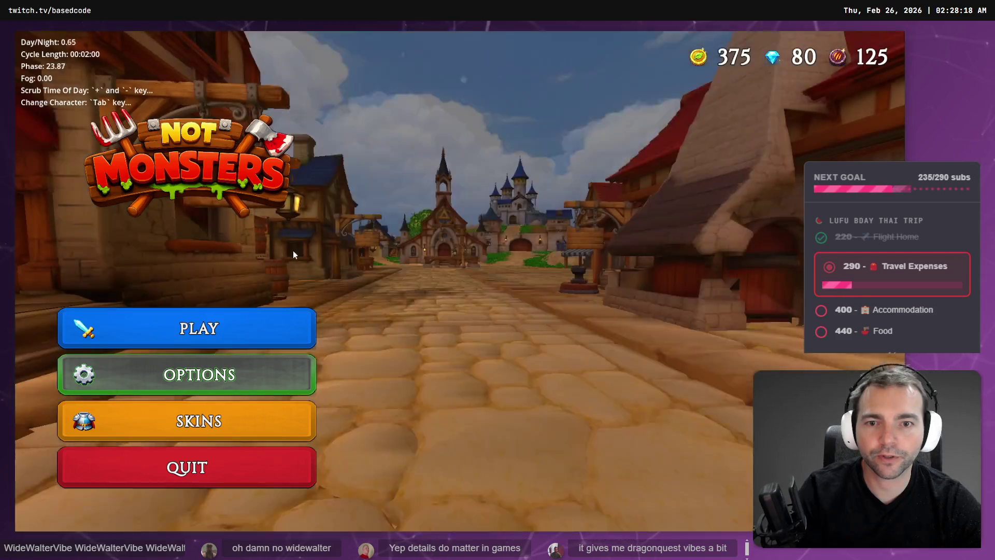
- Keep scrubbing the time of day, settling on a dark foggy night, then switch to tldraw
key(minus)
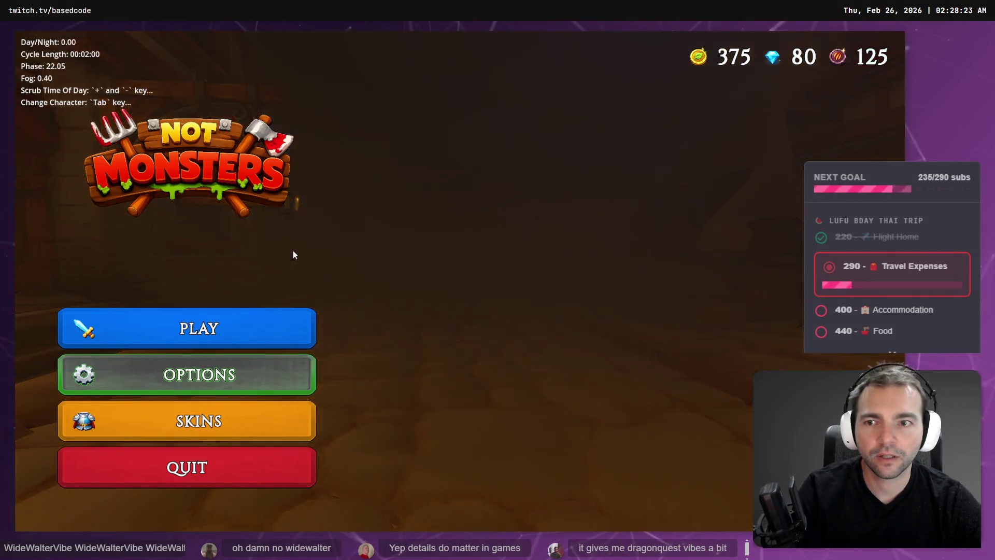
key(plus)
key(plus)
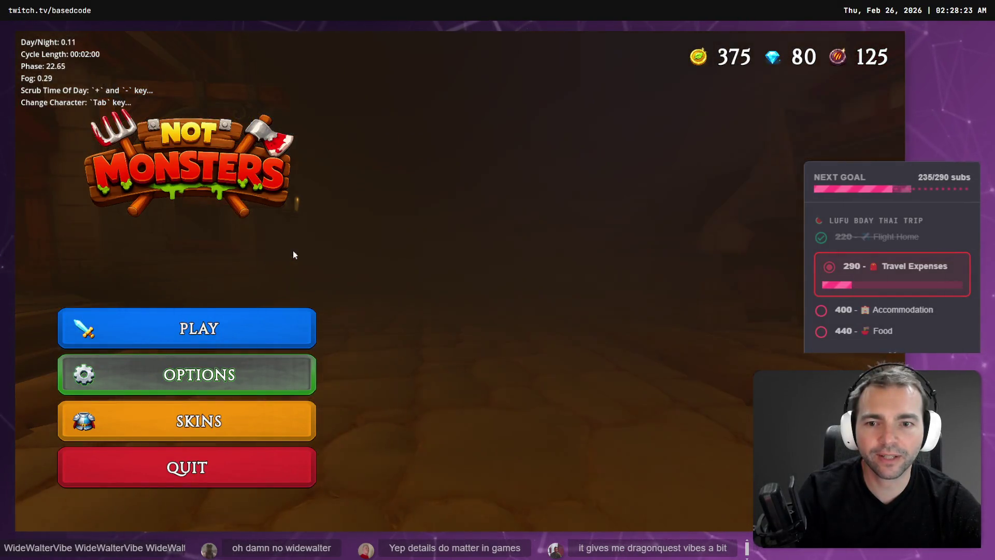
key(minus)
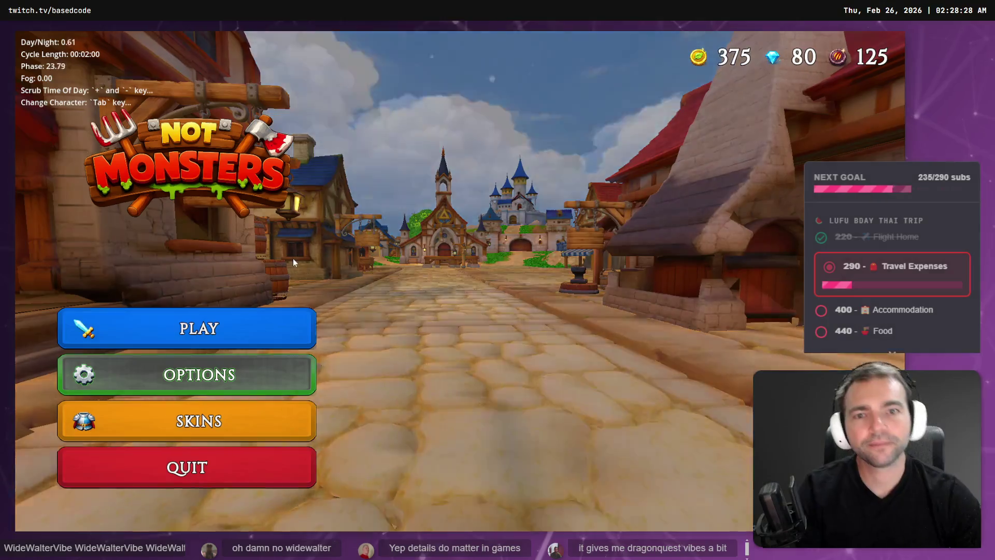
key(plus)
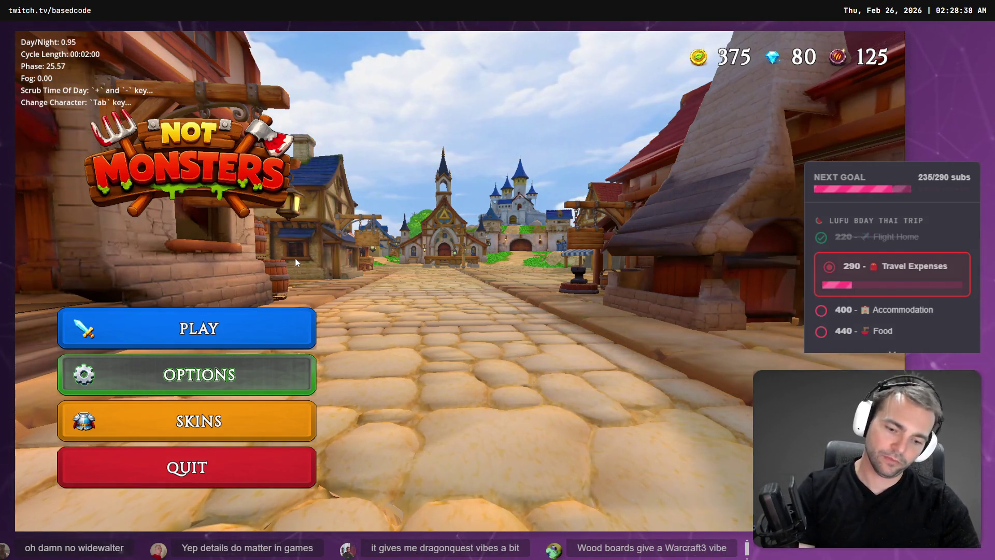
key(plus)
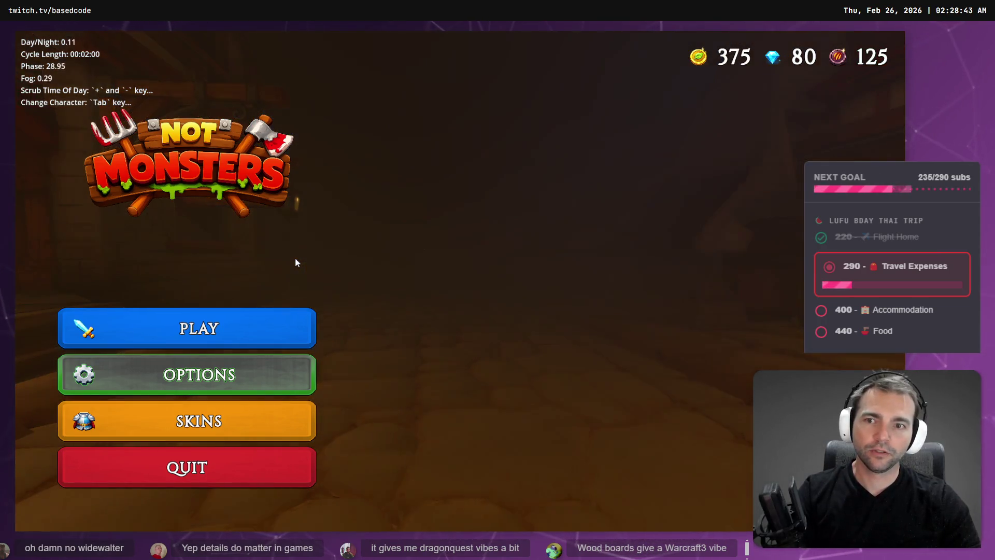
key(plus)
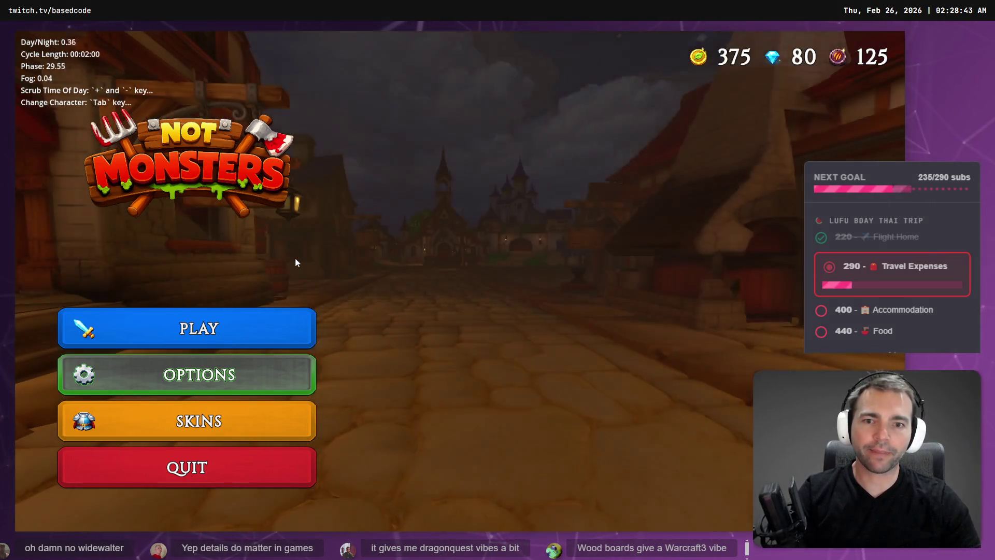
key(minus)
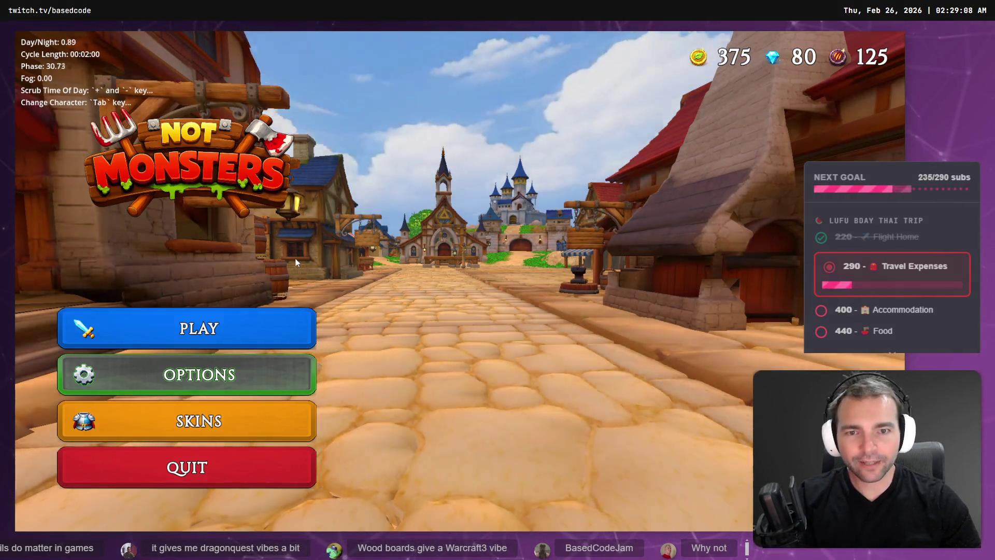
key(minus)
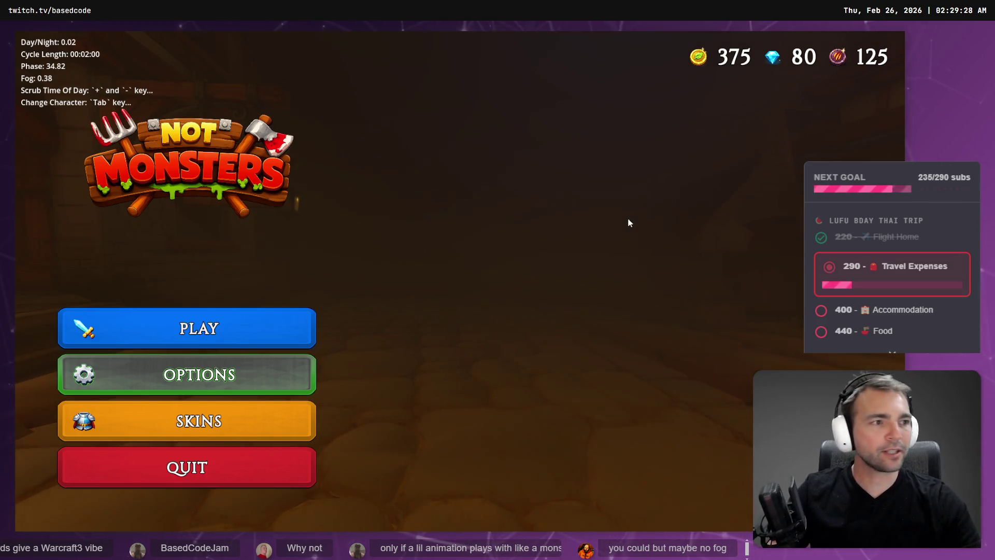
key(alt+Tab)
- Zoom the tldraw canvas in on the Not Monsters main menu mockup
scroll(604, 288, left, 5)
scroll(604, 288, left, 10)
scroll(666, 270, down, 3)
scroll(593, 262, up, 5)
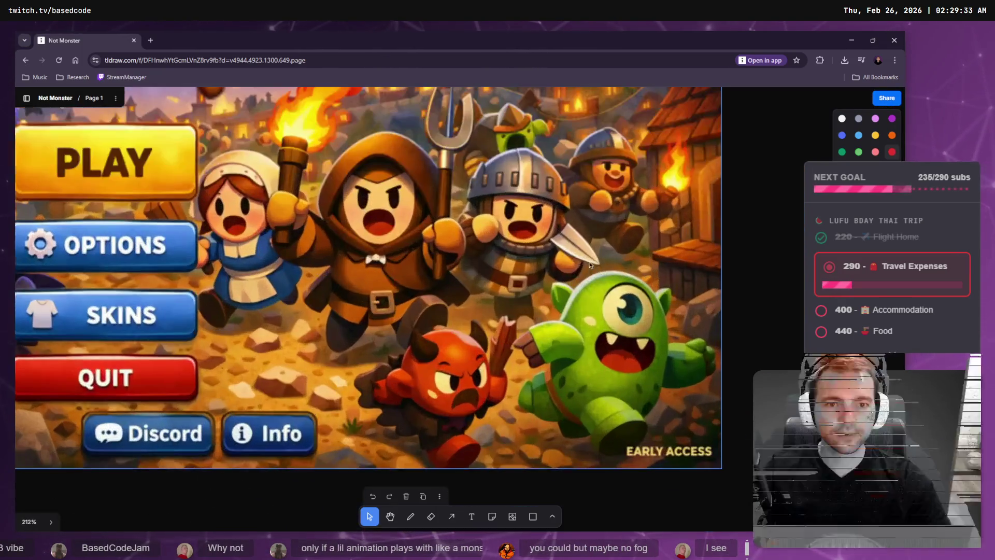
scroll(457, 276, down, 2)
scroll(621, 346, left, 3)
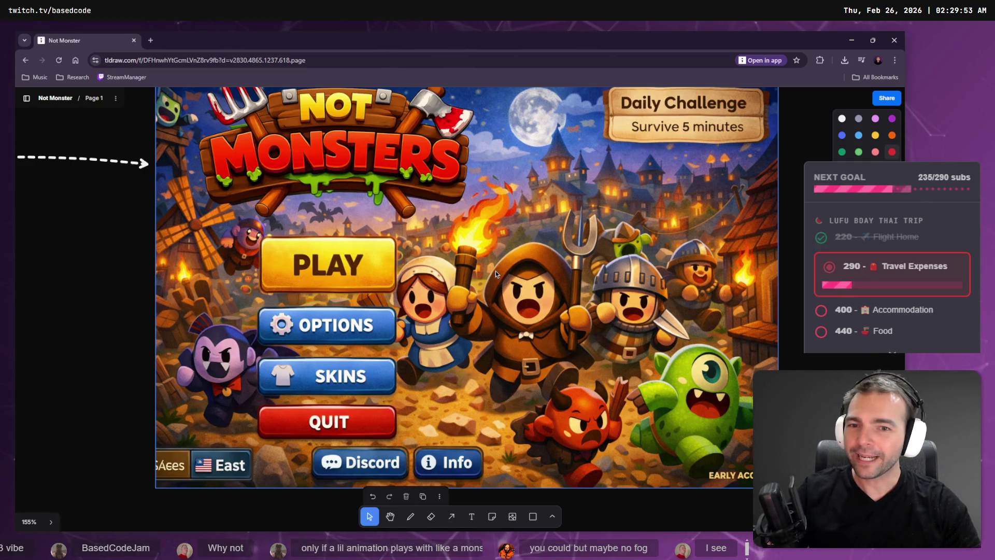
- Compare the mockup against the running game, then bring up Codex in Visual Studio Code
key(alt+Tab)
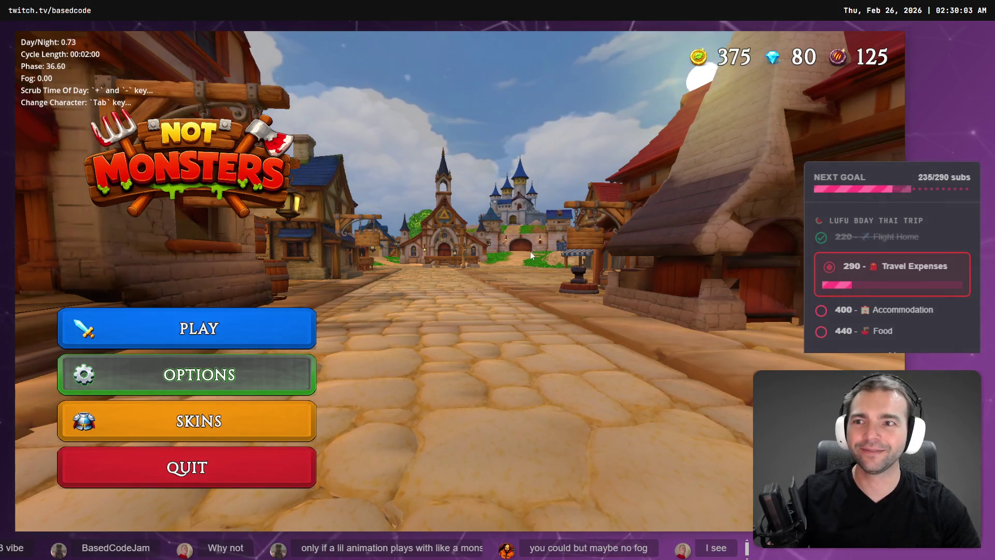
key(alt+Tab)
key(alt+Tab)
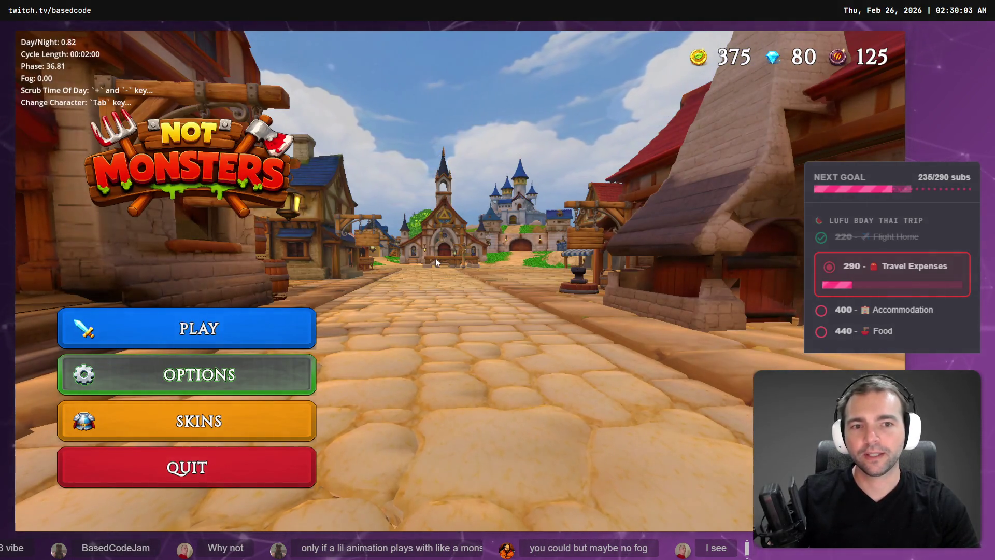
key(alt+Tab)
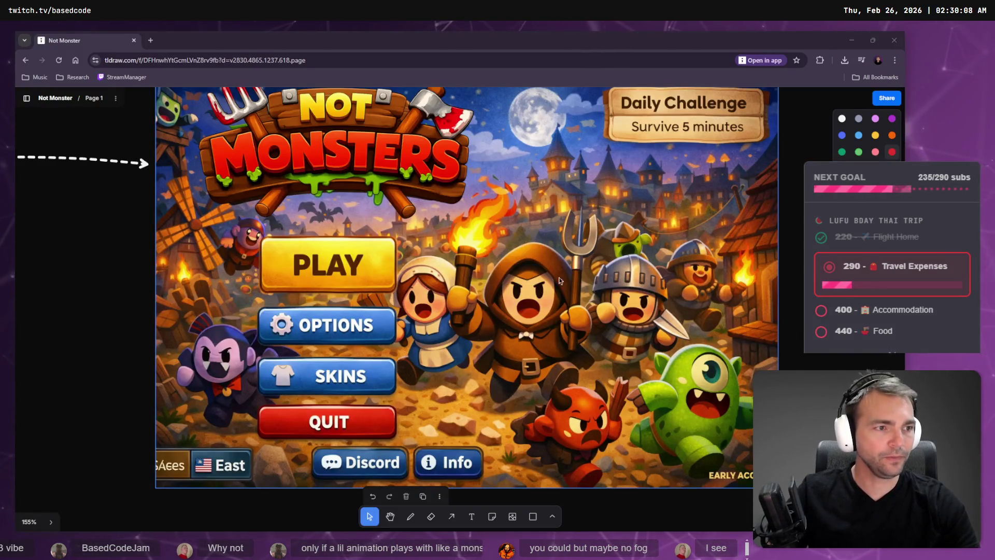
key(alt+Tab)
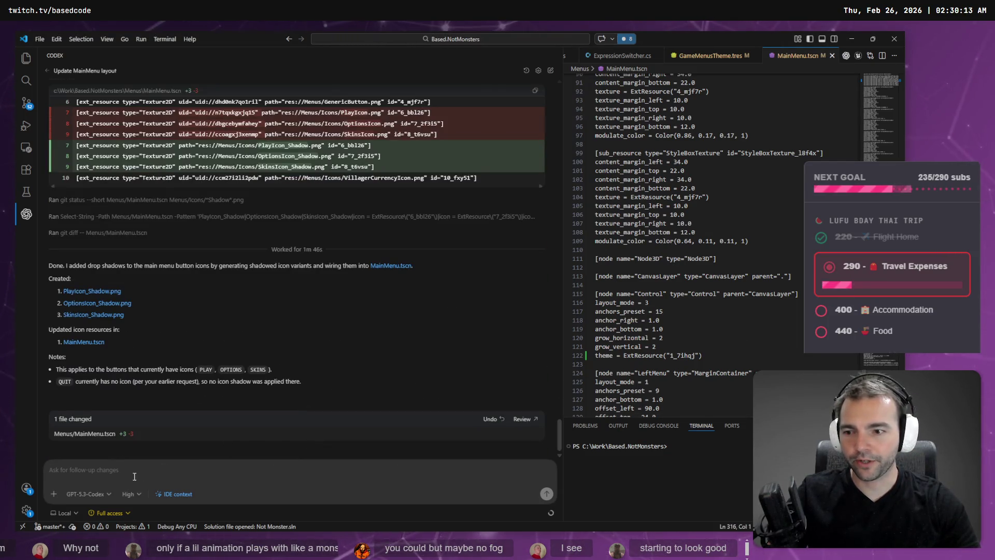
- Dictate a Codex request for a script freezing a menu character mid-animation, then cycle back through the windows
key(super+h)
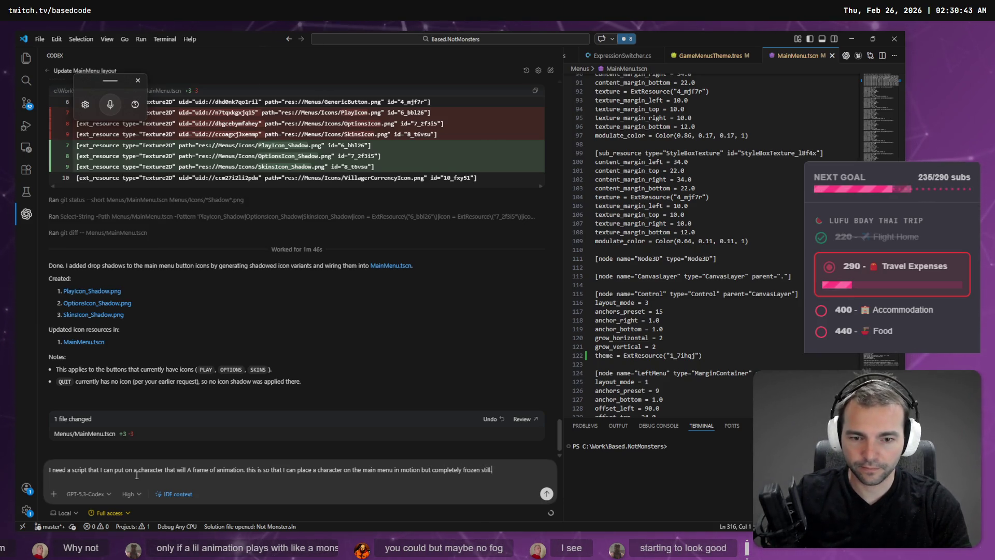
key(alt+Tab)
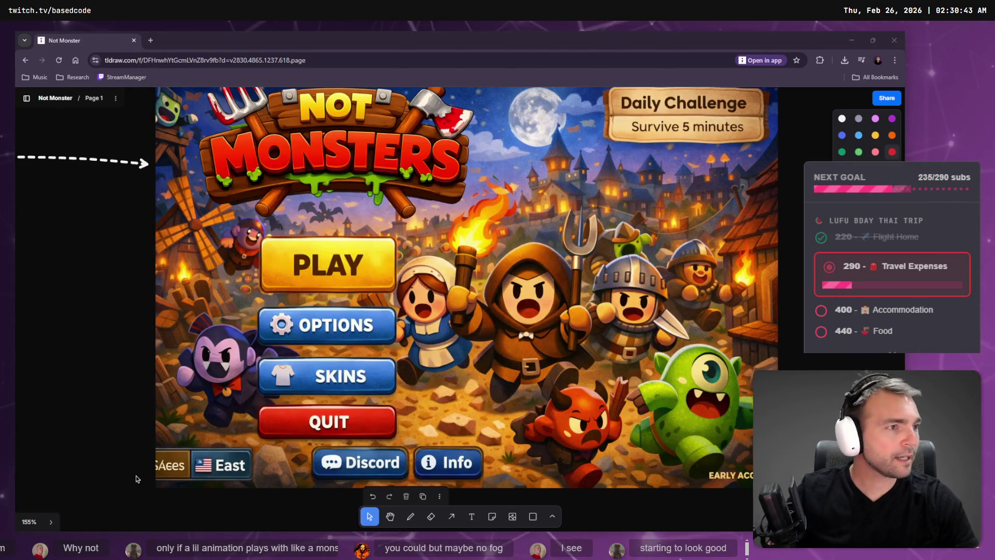
key(alt+Tab)
key(alt+Tab)
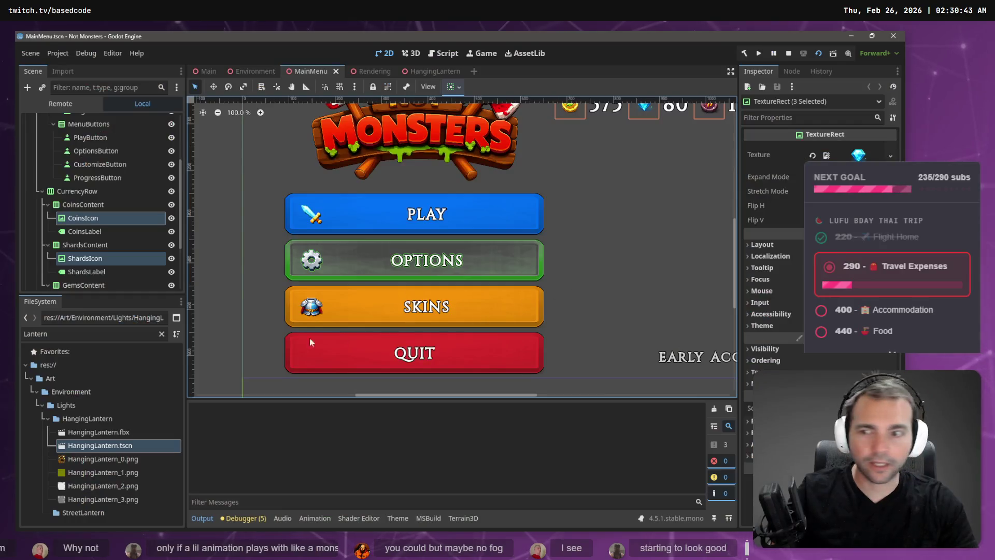
- Tidy the FileSystem tree by collapsing the Art folders and clearing the Lantern filter
click(48, 418)
click(42, 406)
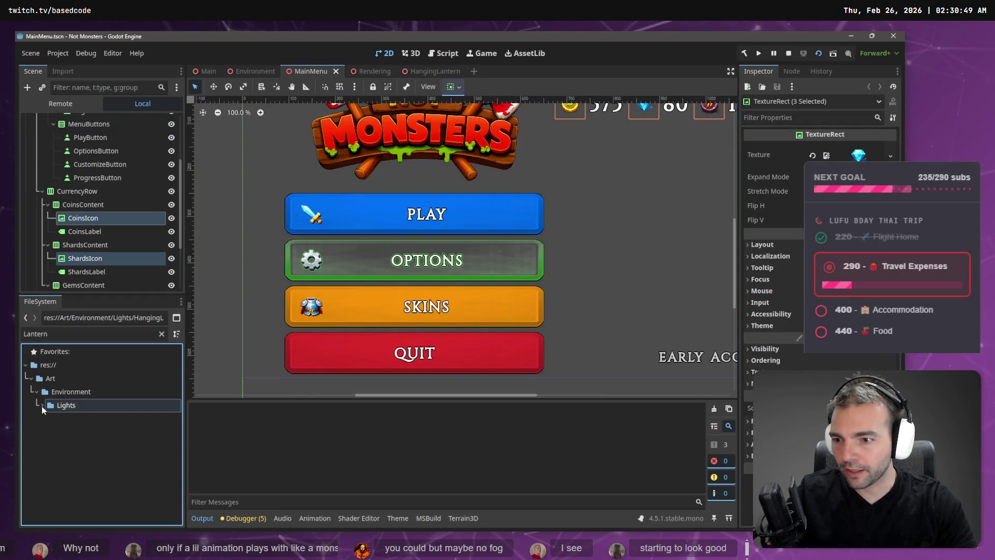
click(35, 390)
click(31, 378)
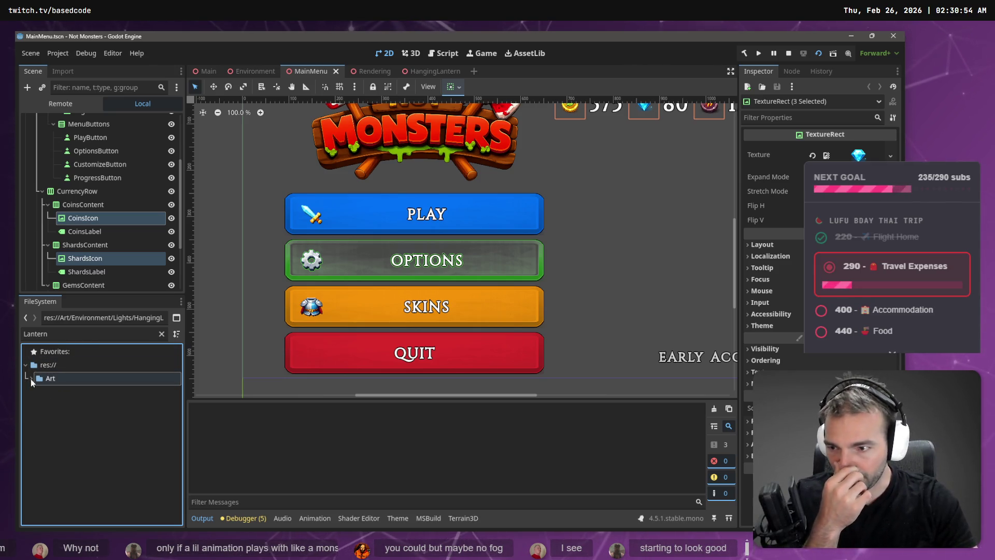
click(30, 378)
click(36, 392)
click(41, 405)
click(162, 334)
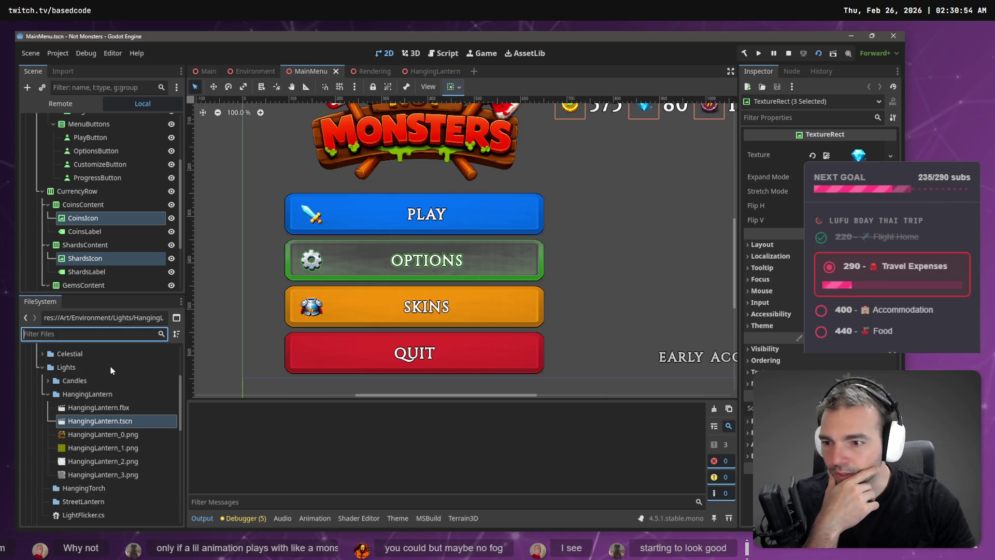
click(48, 388)
click(42, 367)
click(39, 372)
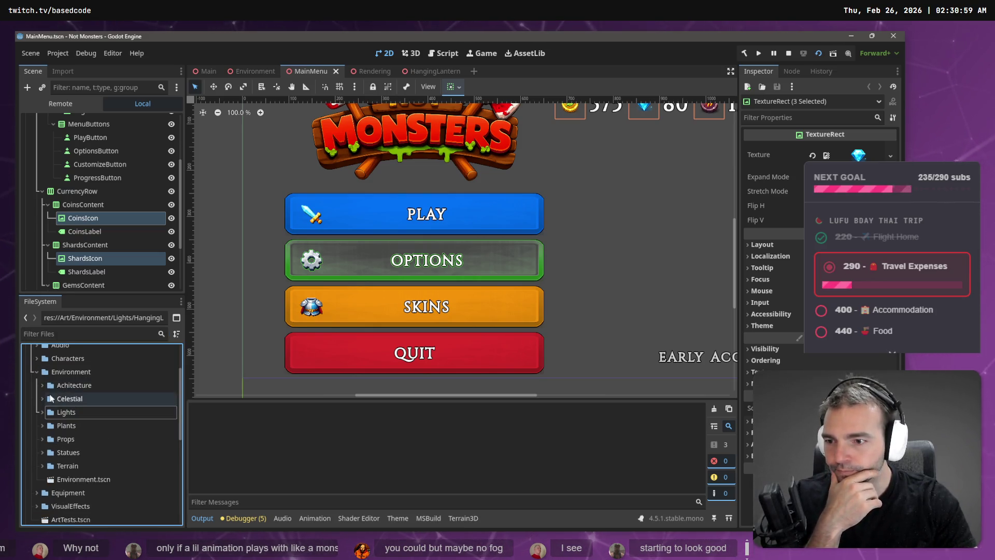
- Expand Characters/Monsters/AliceBunny and open AliceBunnyCharacter.tscn
click(37, 359)
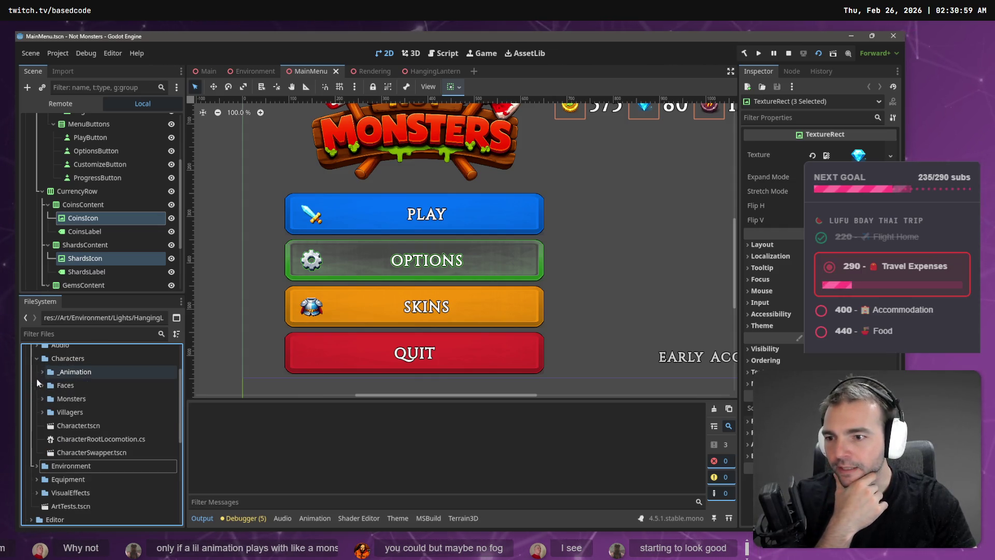
click(42, 399)
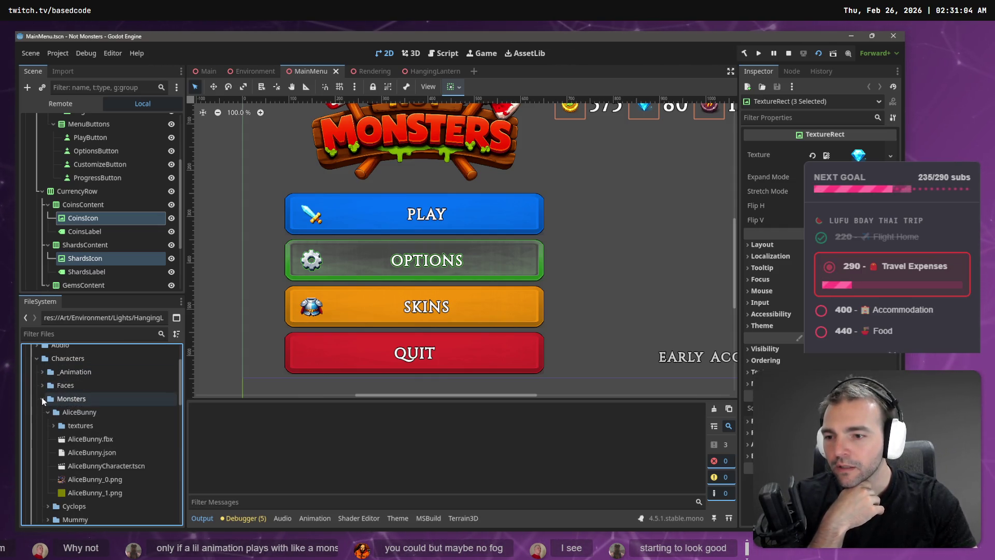
click(47, 412)
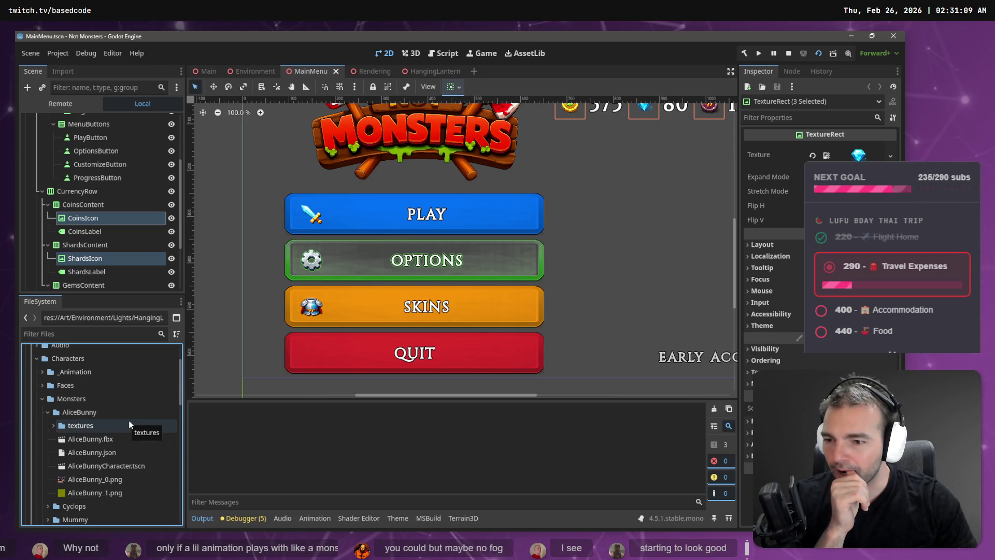
click(47, 412)
click(48, 412)
click(82, 441)
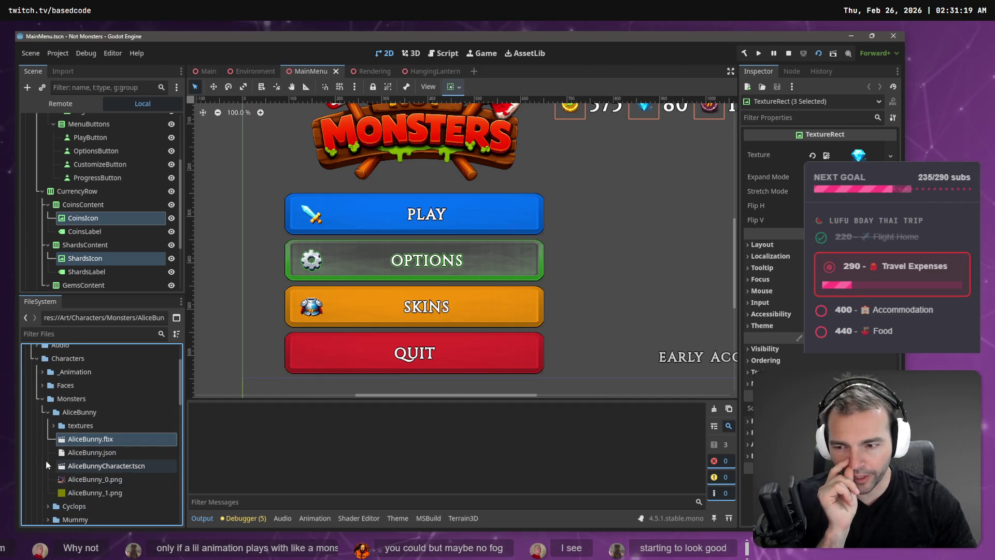
click(127, 472)
double_click(127, 472)
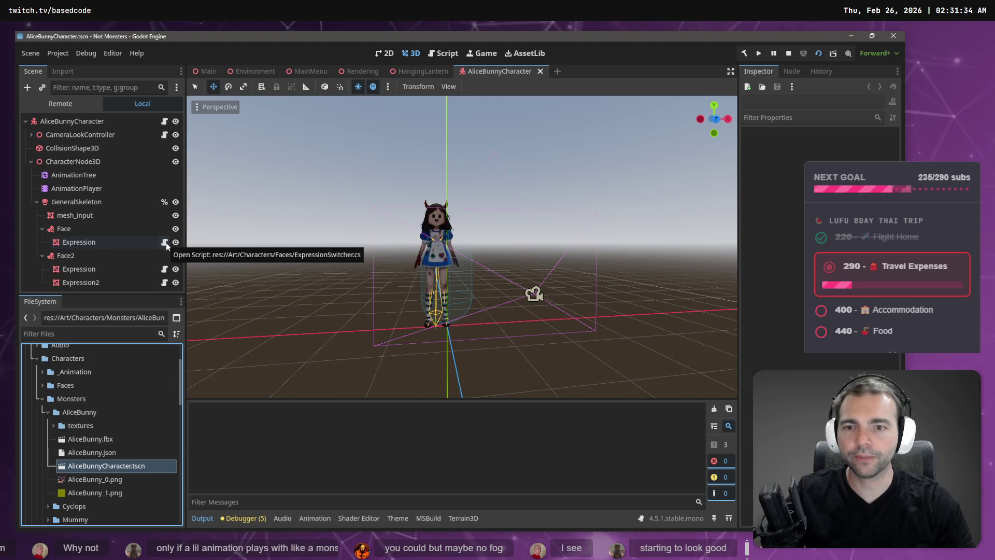
key(F5)
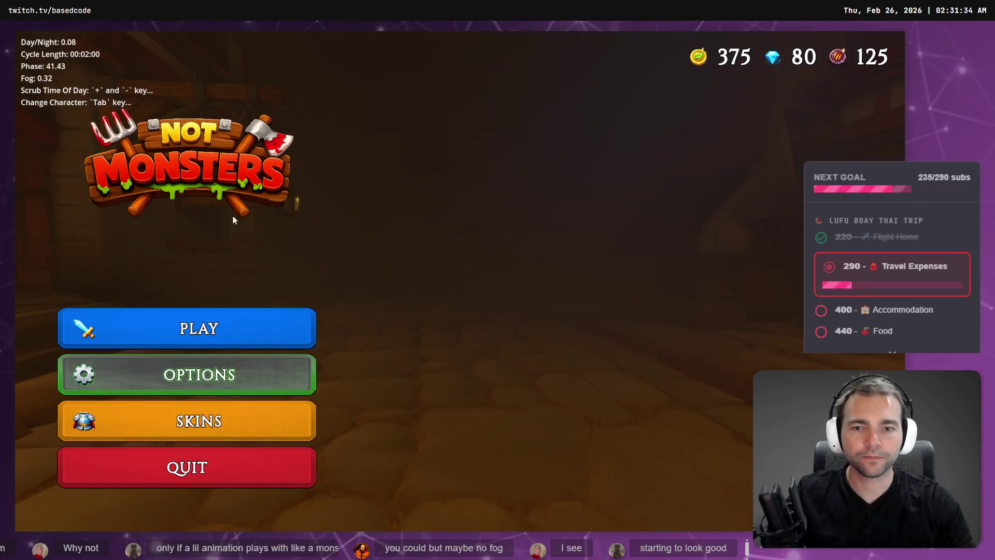
key(alt+Tab)
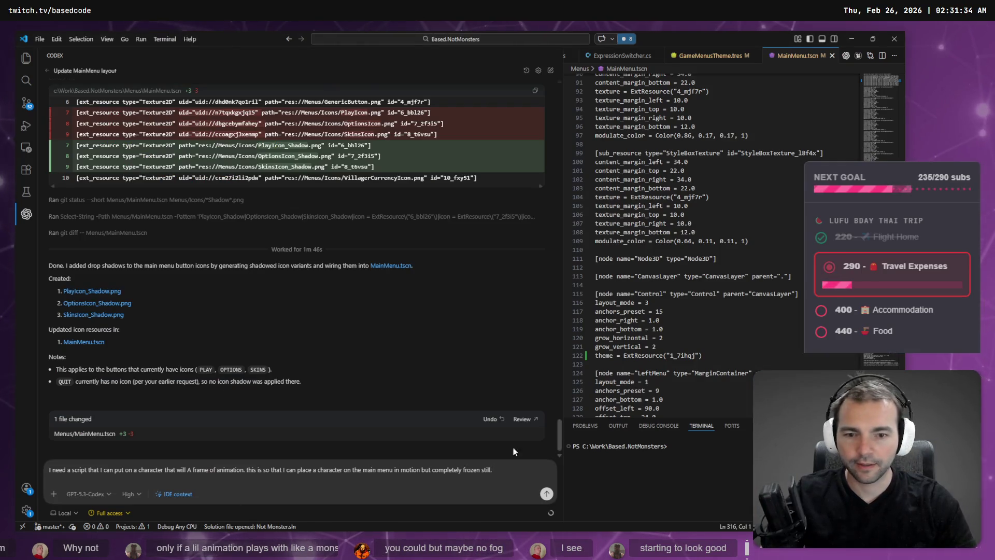
key(shift+Return)
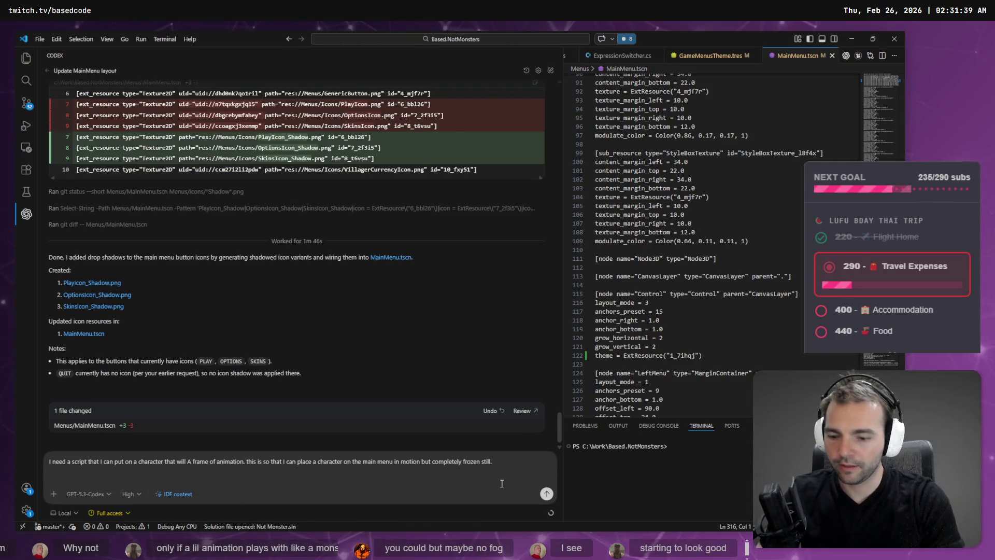
key(super+h)
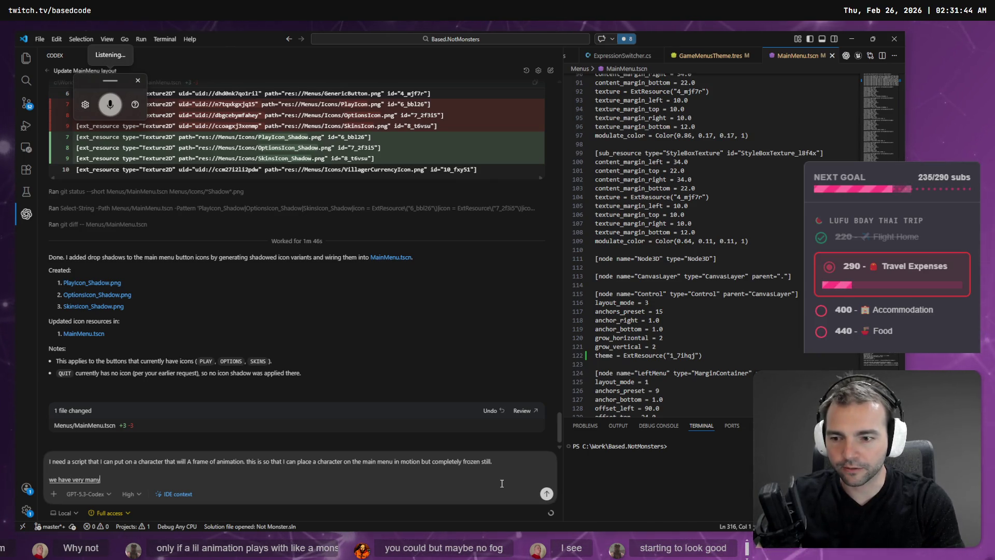
text(@Char)
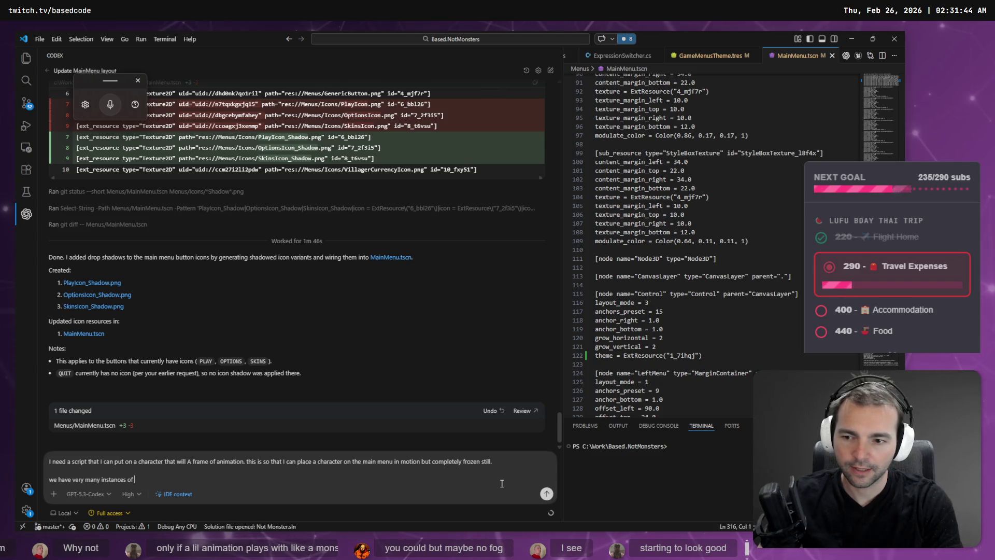
text(acterRoot)
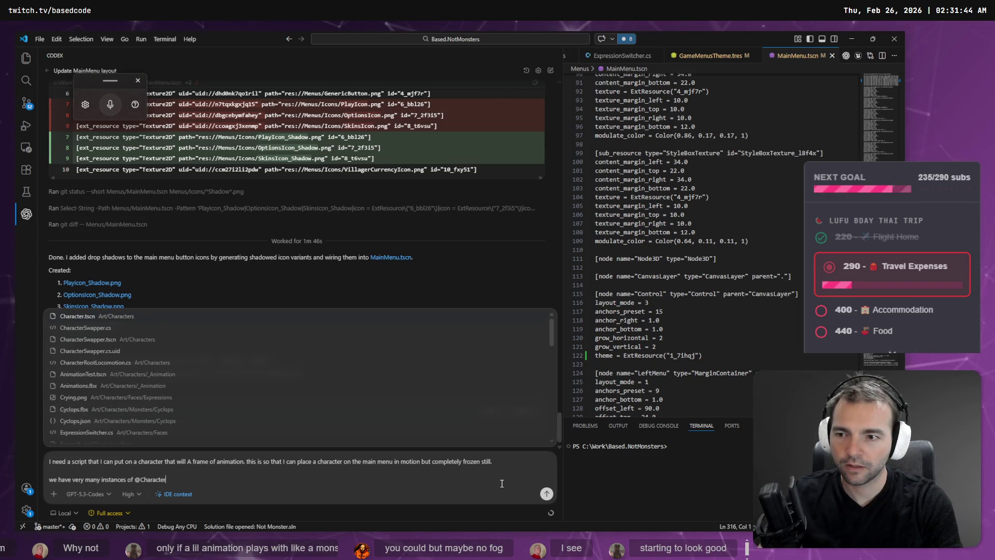
key(Return)
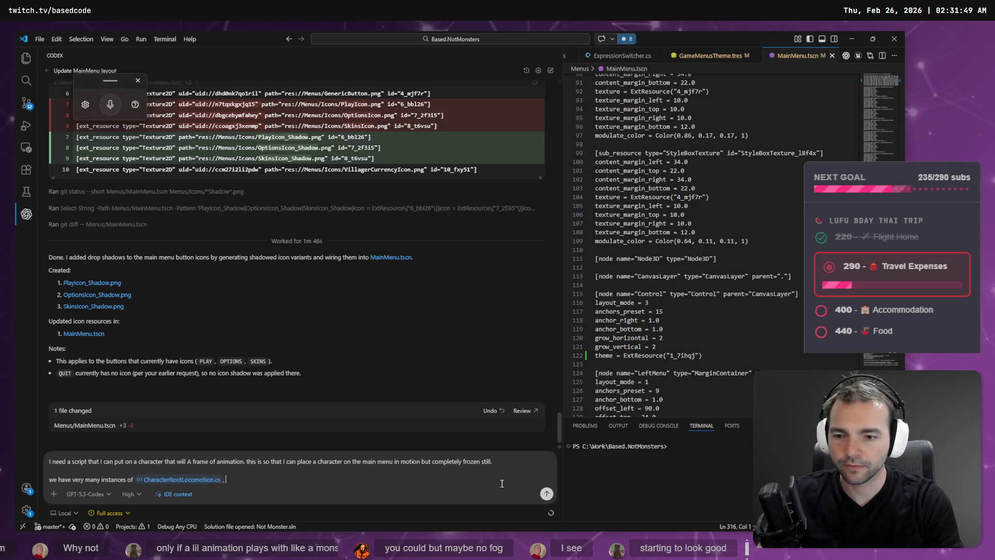
- Finish dictating the freeze-frame script request, asking for open questions first, and send it
key(super+h)
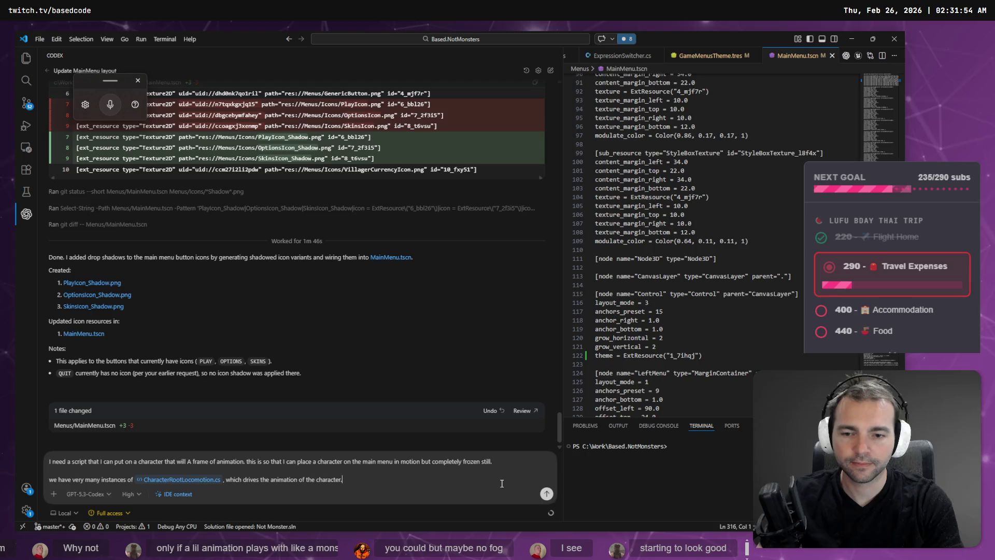
key(super+h)
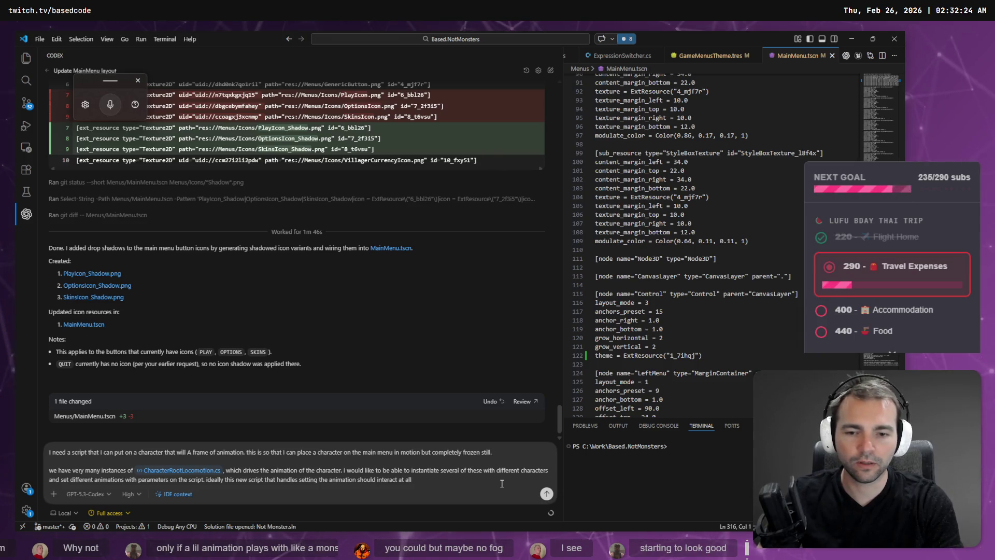
text(with @Cha)
text(racterRoot)
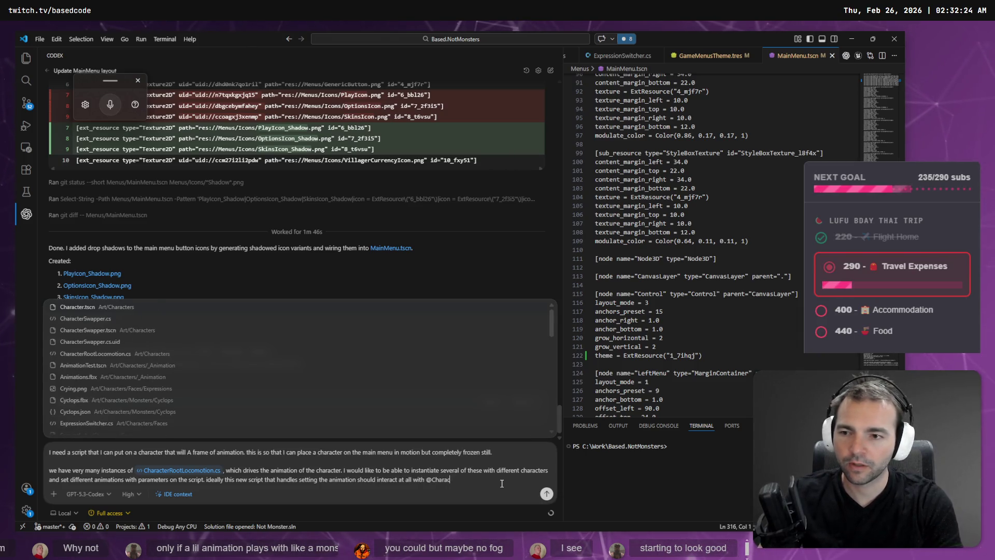
key(Return)
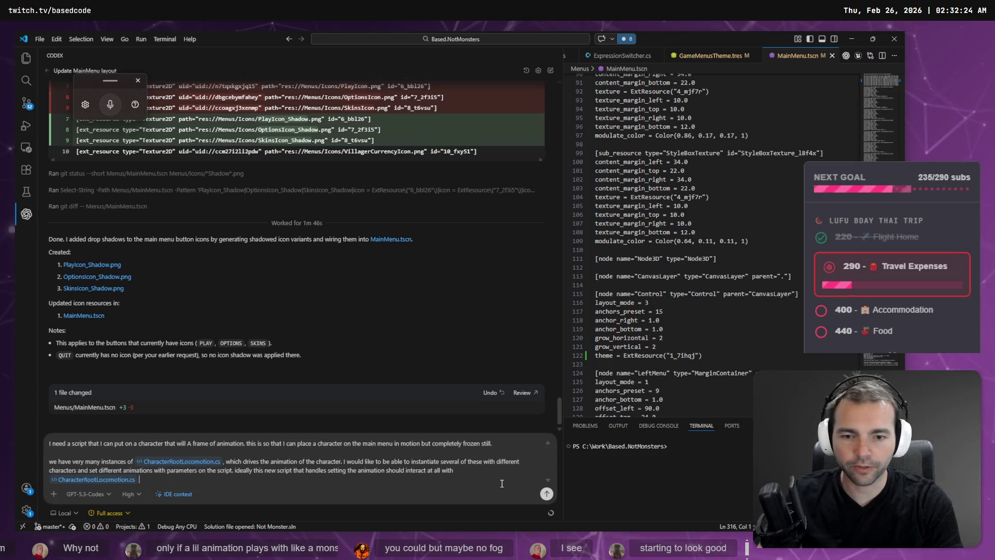
text(.)
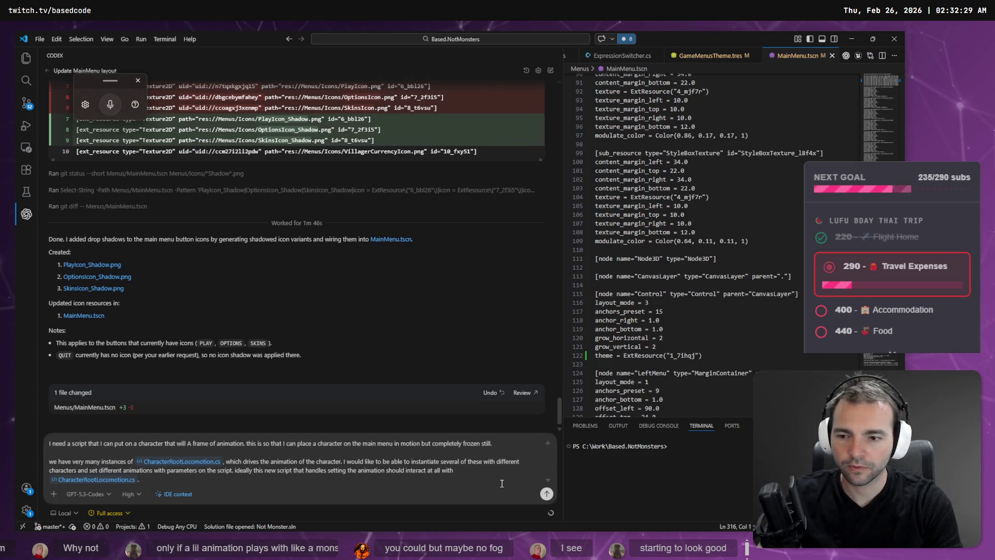
key(super+h)
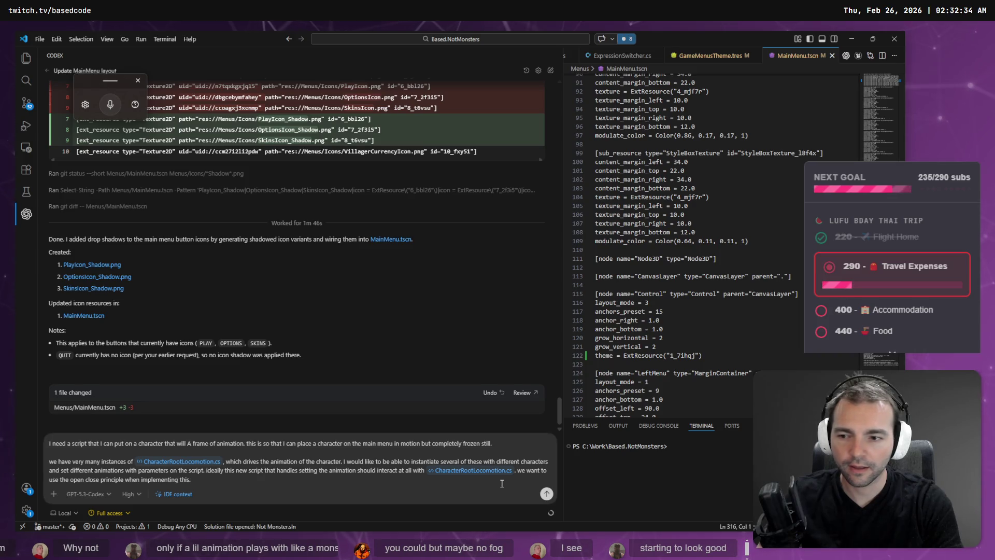
key(shift+Return)
key(super+h)
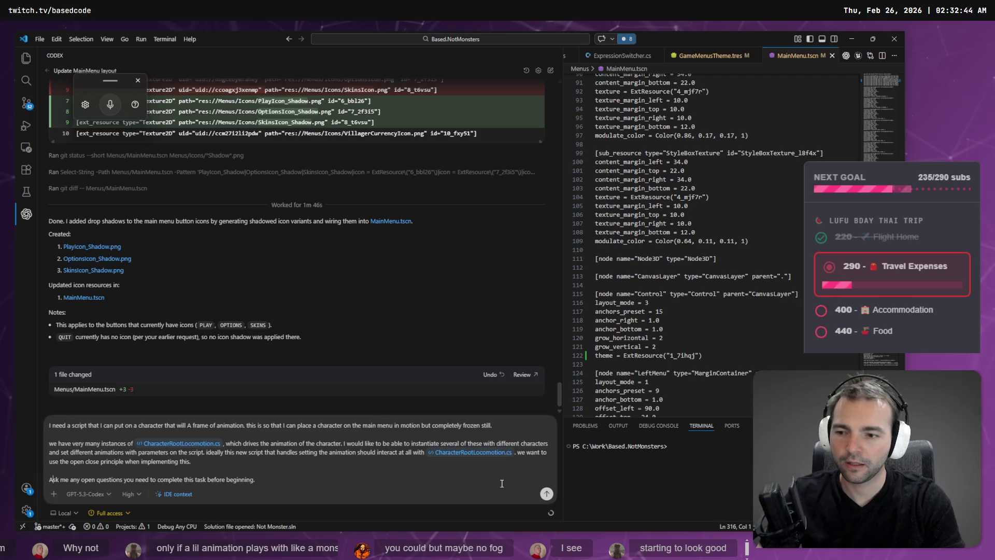
key(Return)
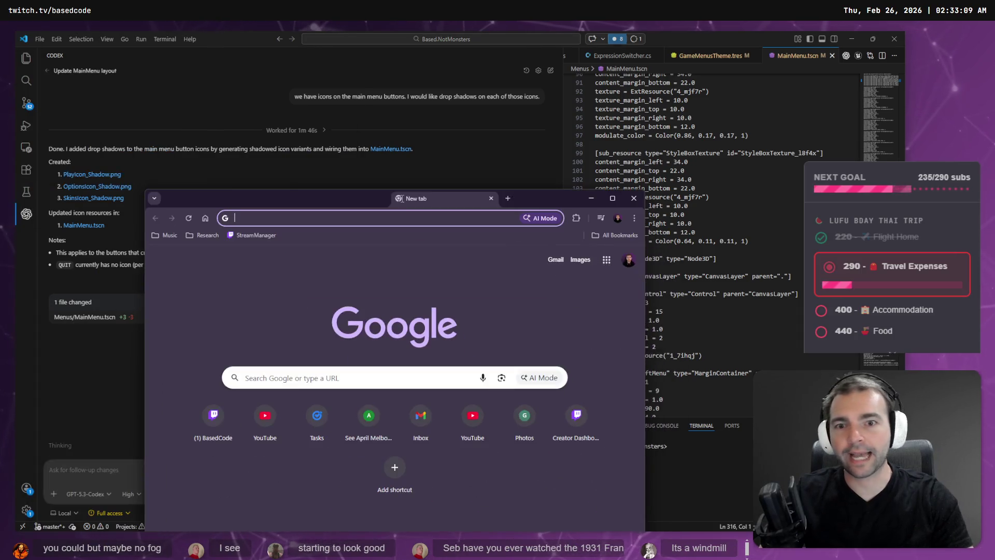
- Search 'overstrand' in Chrome and browse the creator's YouTube channel page
double_click(412, 195)
text(overstra)
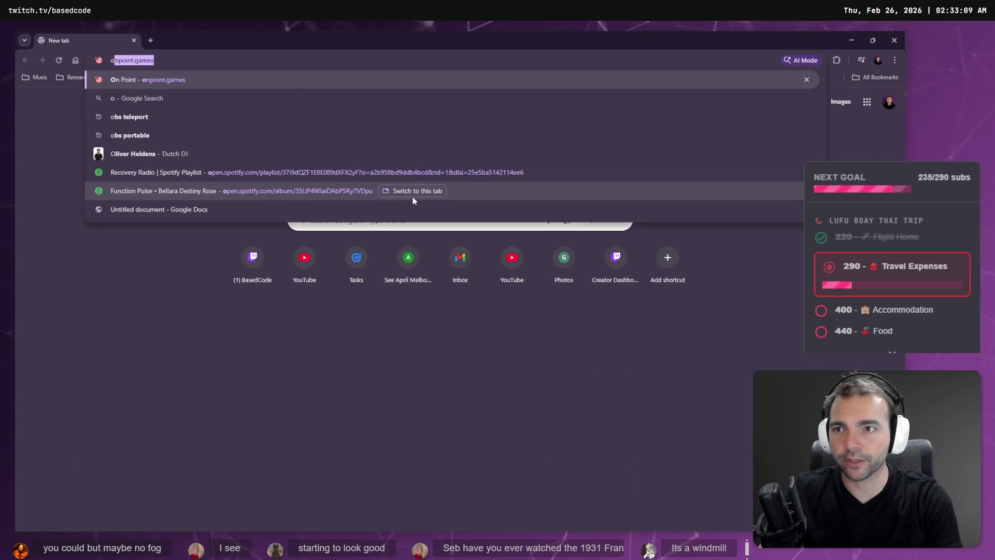
text(nd)
key(Return)
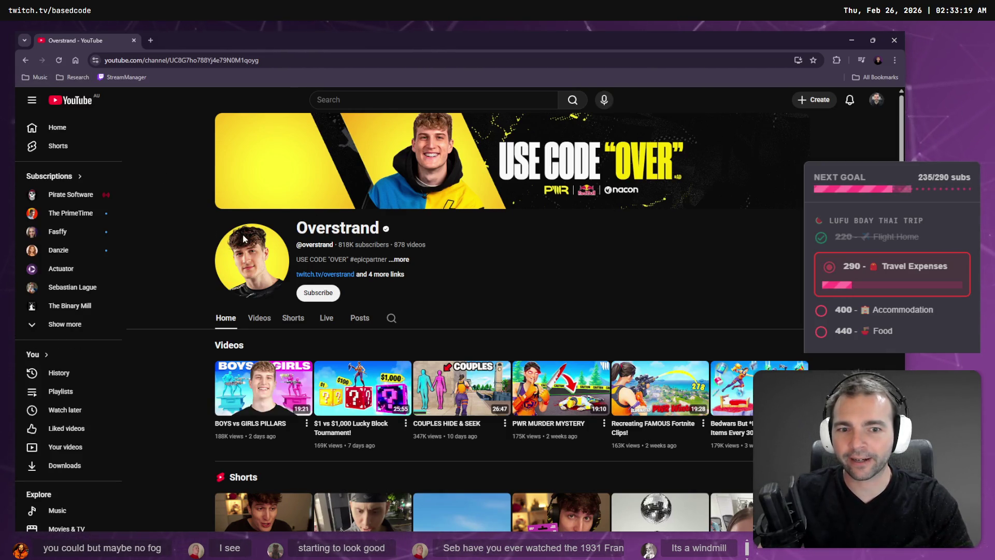
scroll(352, 163, down, 5)
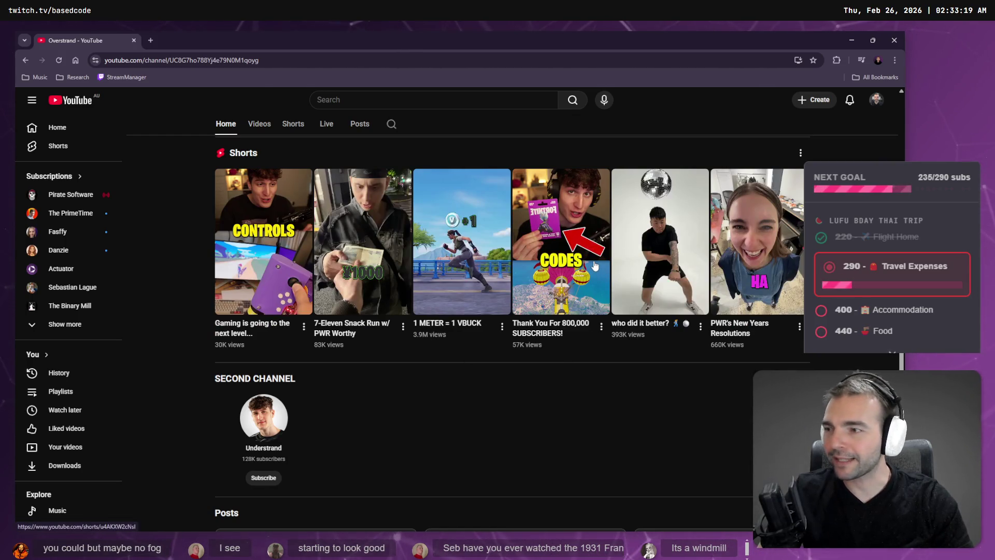
scroll(595, 265, down, 2)
scroll(398, 353, up, 9)
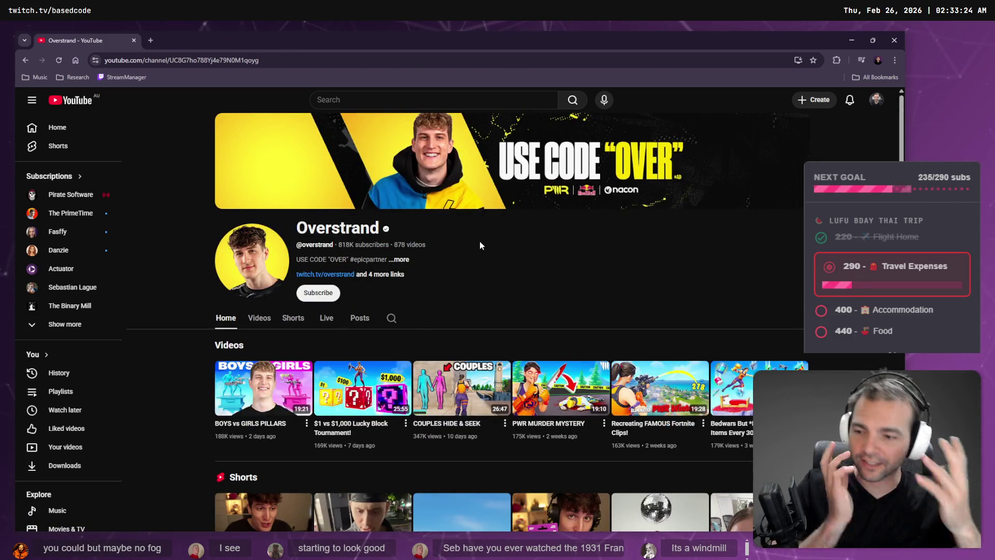
click(150, 41)
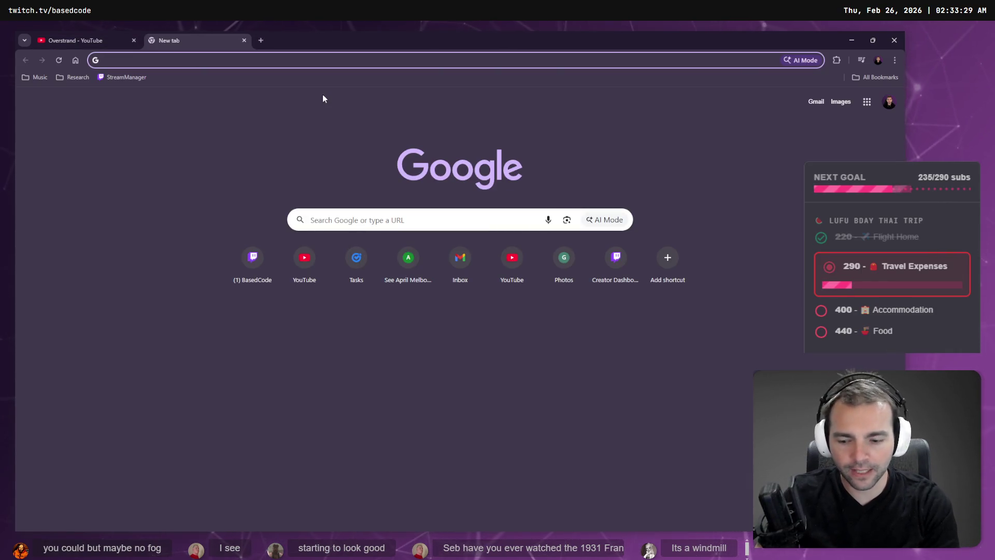
- Search 'frankenstein' and scroll through the image results
text(frankenst)
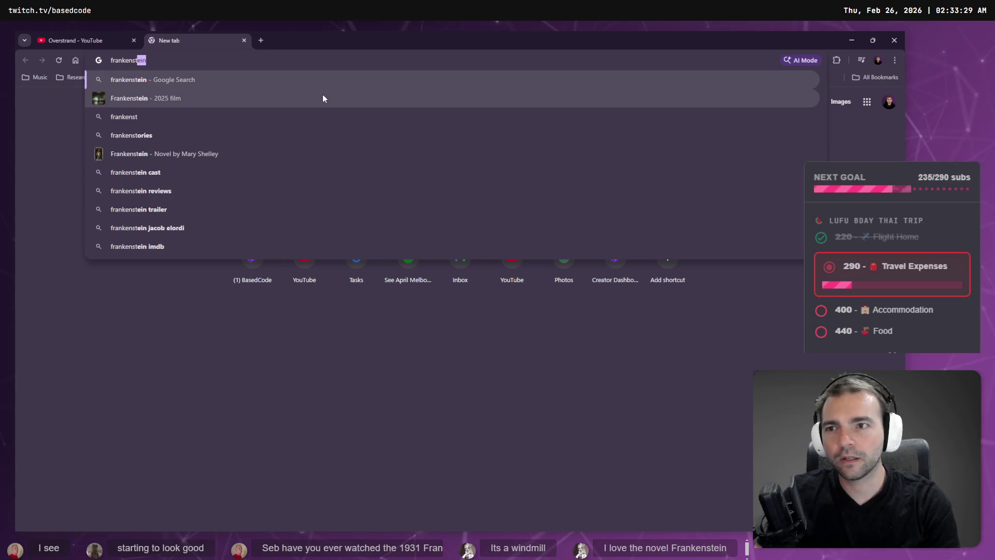
text(ein)
key(Return)
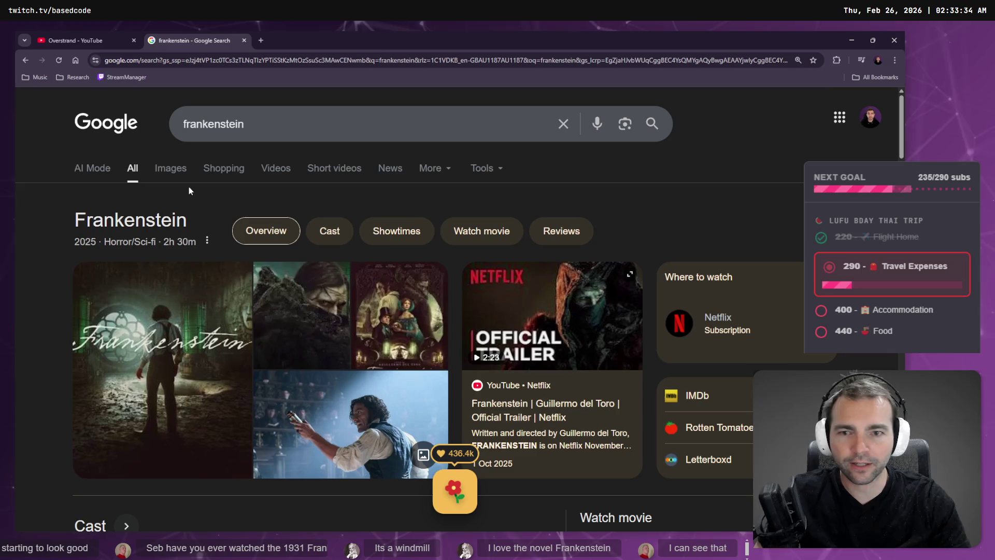
click(171, 169)
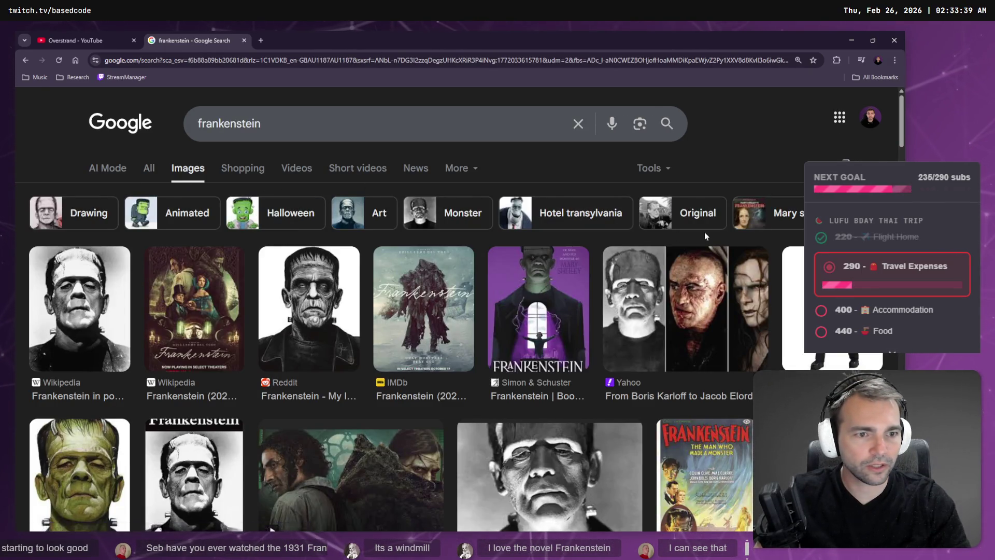
scroll(701, 238, down, 5)
scroll(701, 238, down, 2)
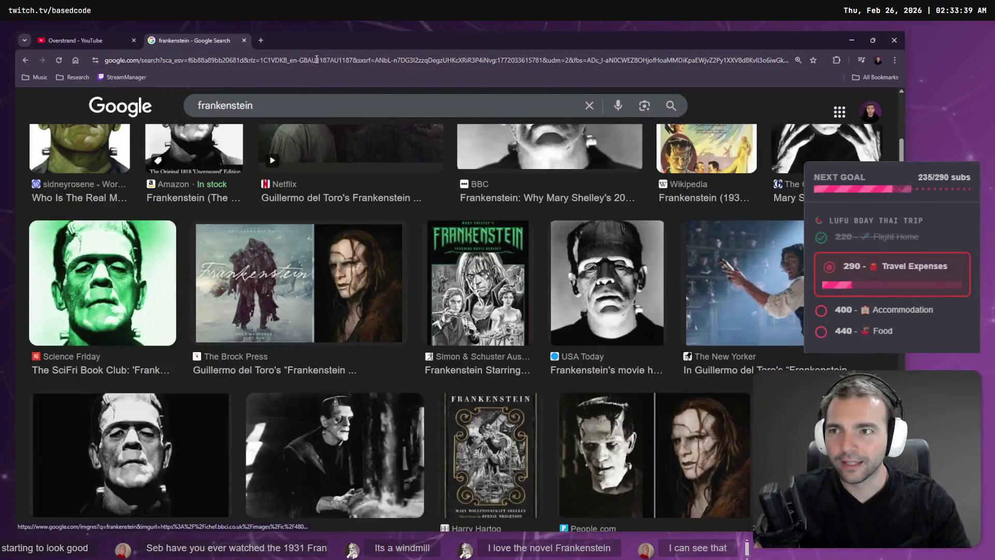
- Glance back at the YouTube tab, browse more frankenstein images, then close that tab
click(95, 41)
click(227, 35)
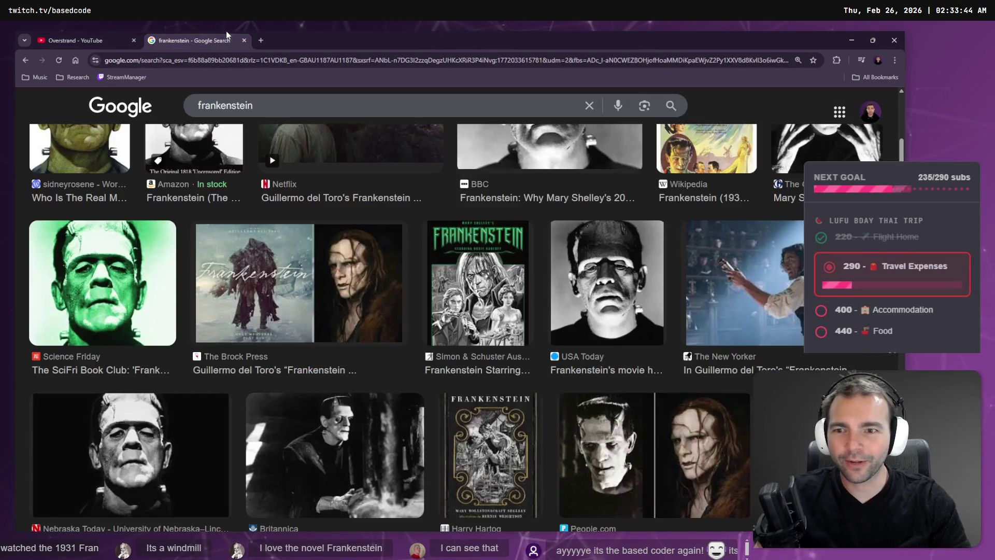
scroll(155, 358, down, 5)
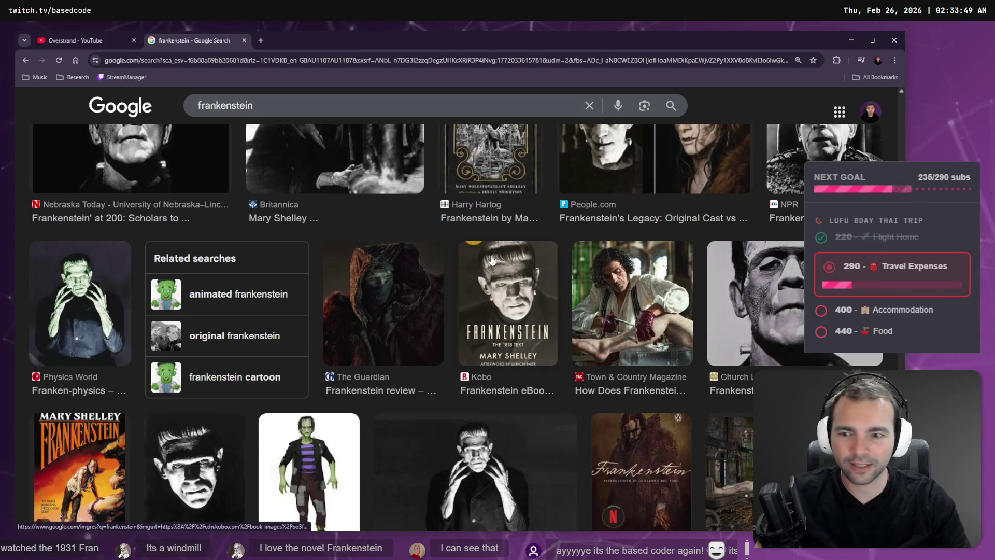
scroll(296, 286, down, 4)
scroll(298, 213, down, 7)
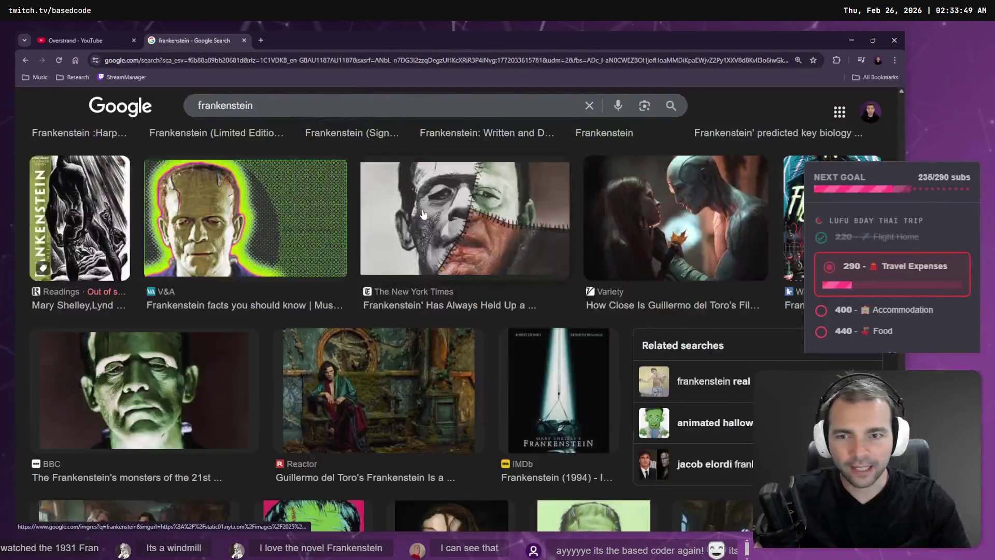
scroll(380, 201, up, 5)
scroll(380, 202, up, 15)
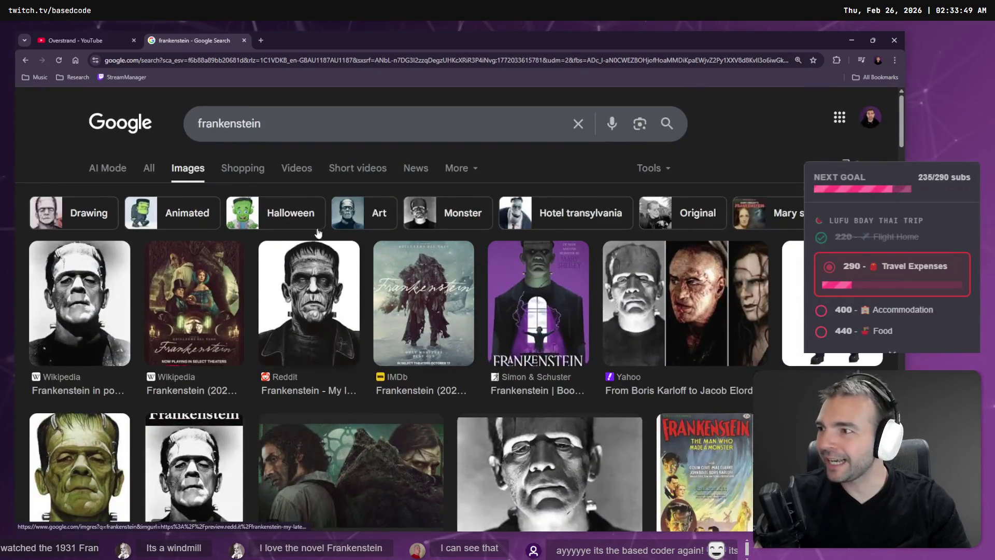
middle_click(185, 38)
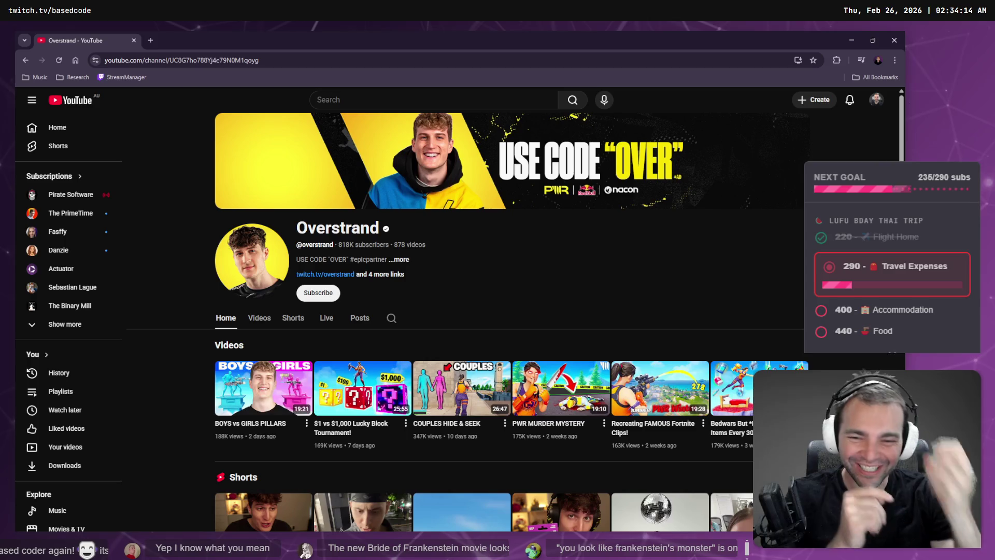
- Skim the Overstrand channel's Shorts, then return to Codex to reply to its questions
scroll(496, 290, down, 9)
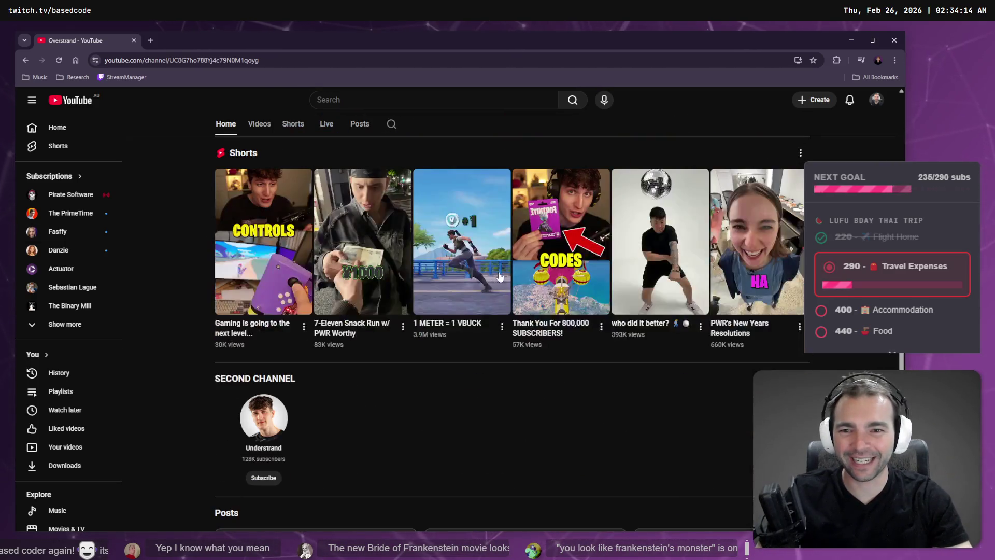
scroll(502, 320, up, 10)
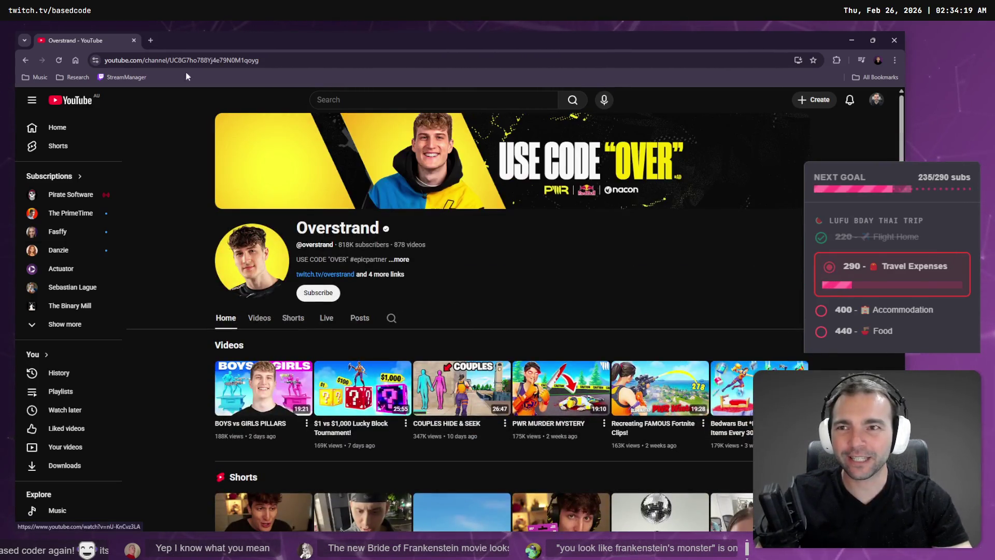
middle_click(100, 40)
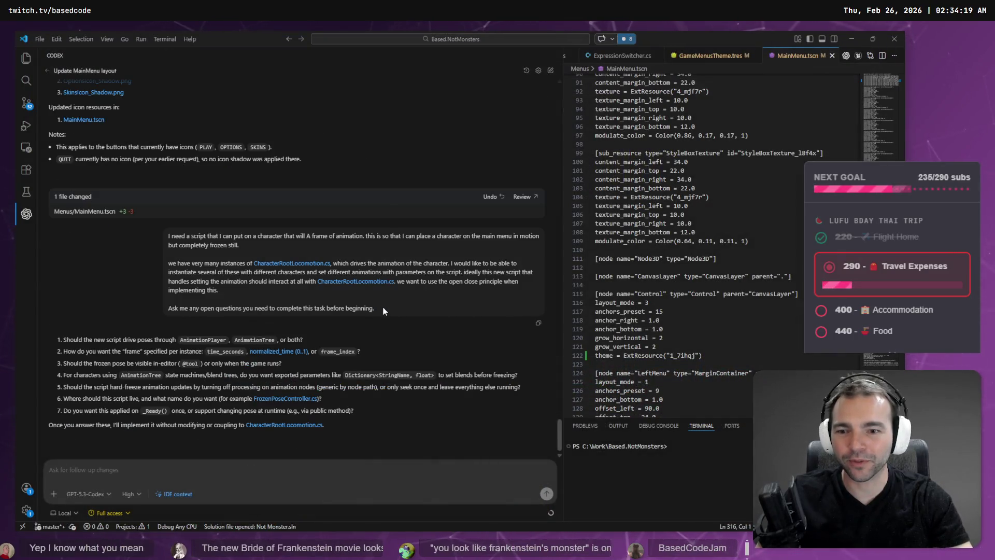
click(146, 472)
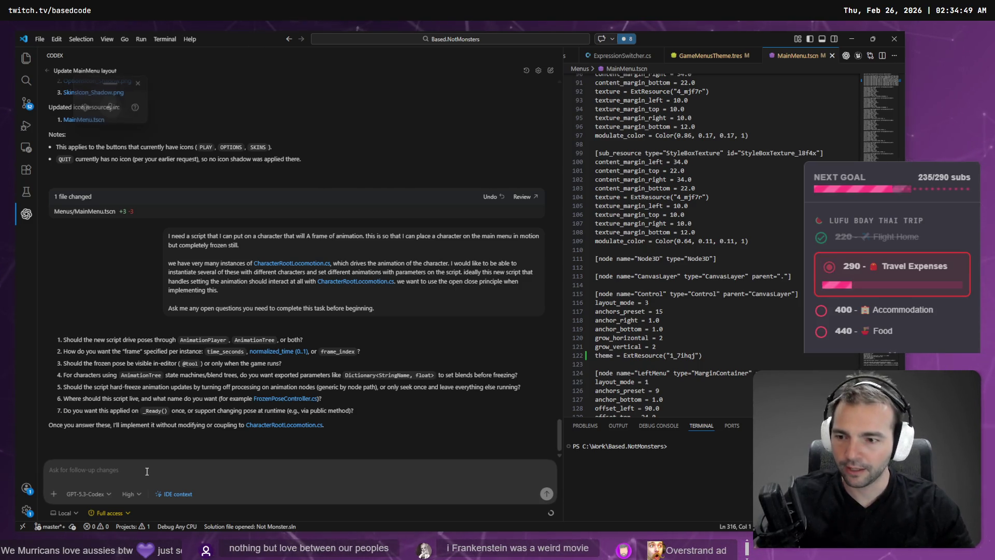
- Dictate answers: drive poses through AnimationPlayer and choose the frozen frame by frame index
key(super+h)
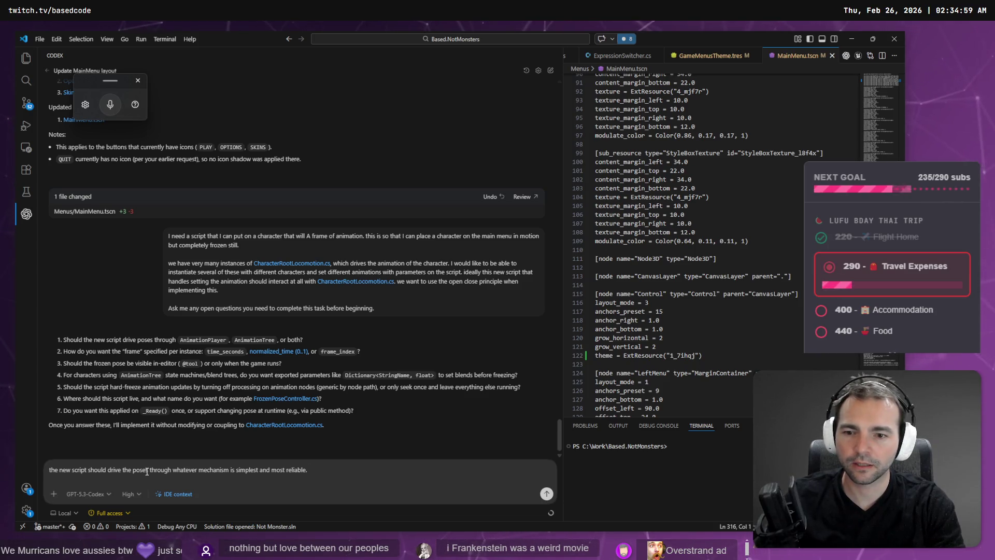
key(super+h)
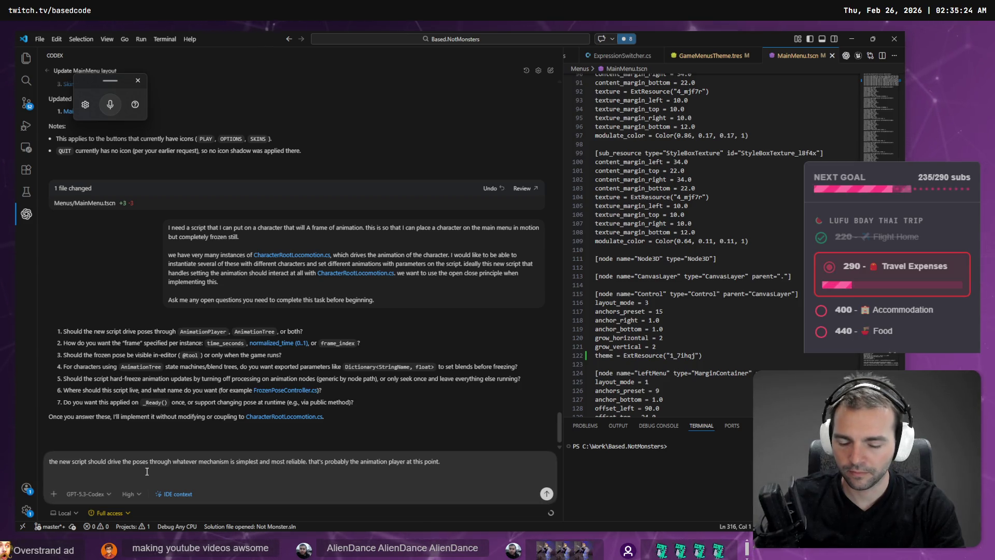
key(super+h)
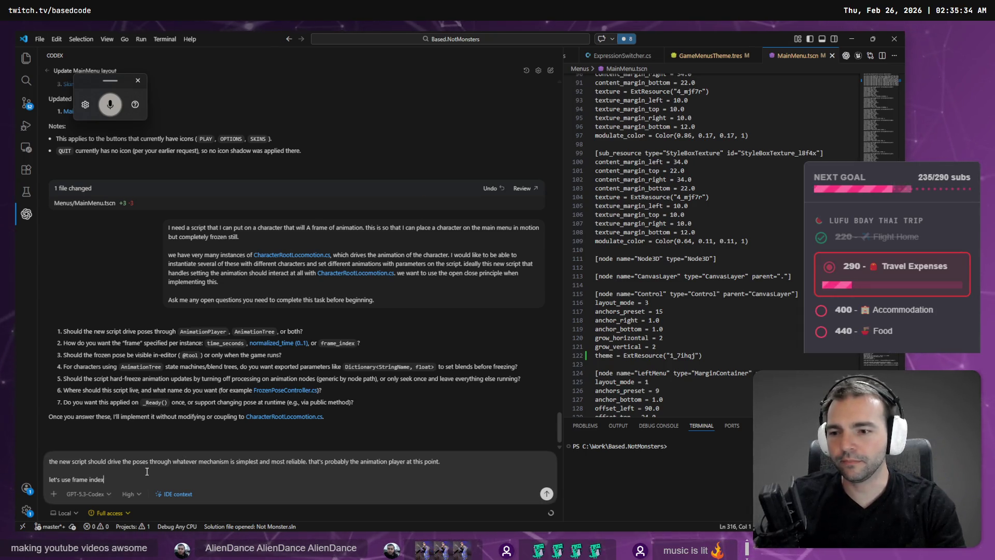
text(.)
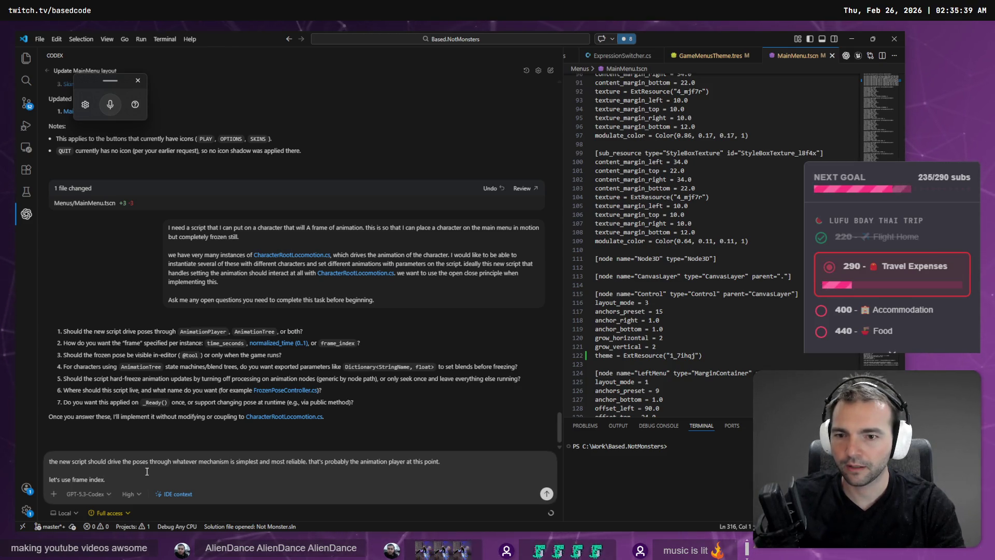
key(super+h)
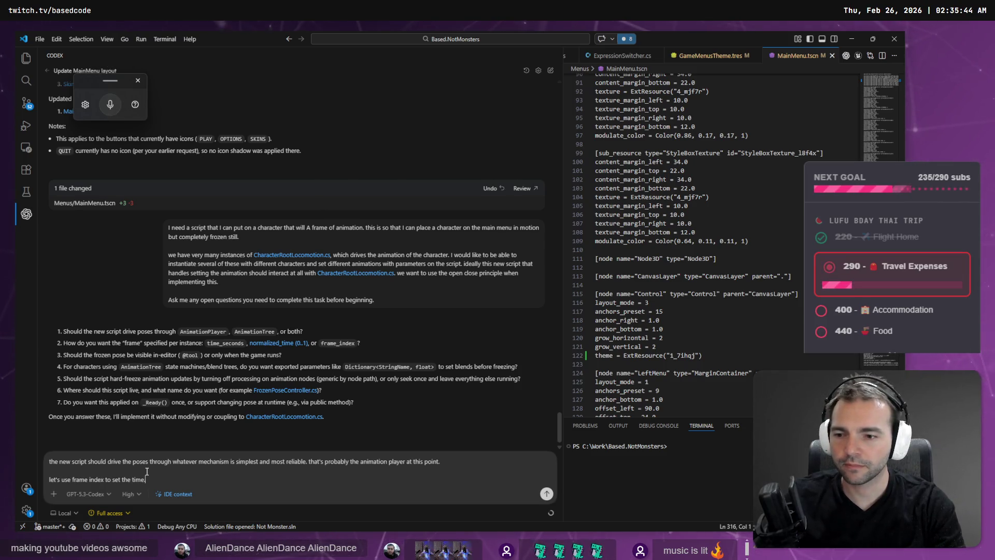
key(super+h)
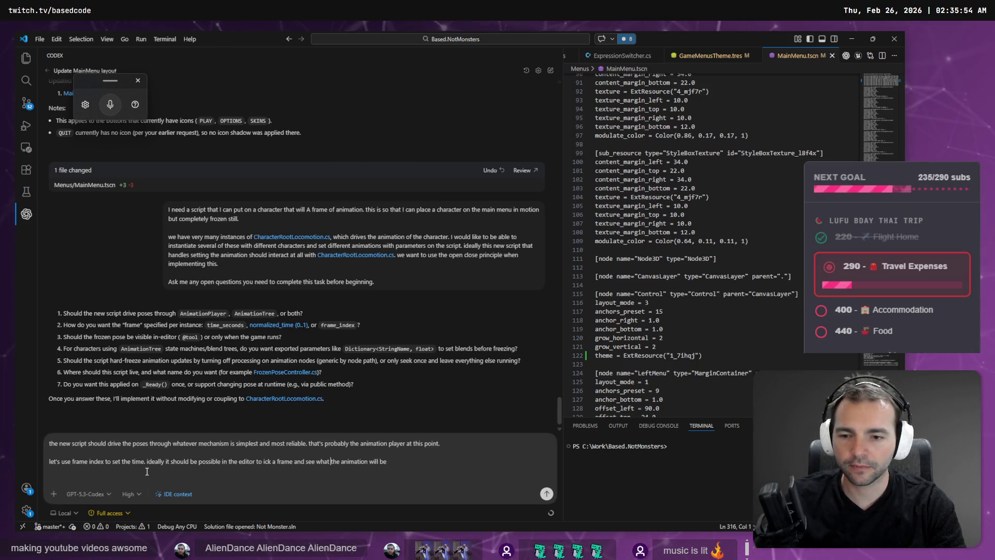
- Correct 'ick' to 'pick' and begin the answer about editor and runtime visibility
key(ctrl+Left)
key(ctrl+Left)
key(ctrl+Left)
text(p)
key(End)
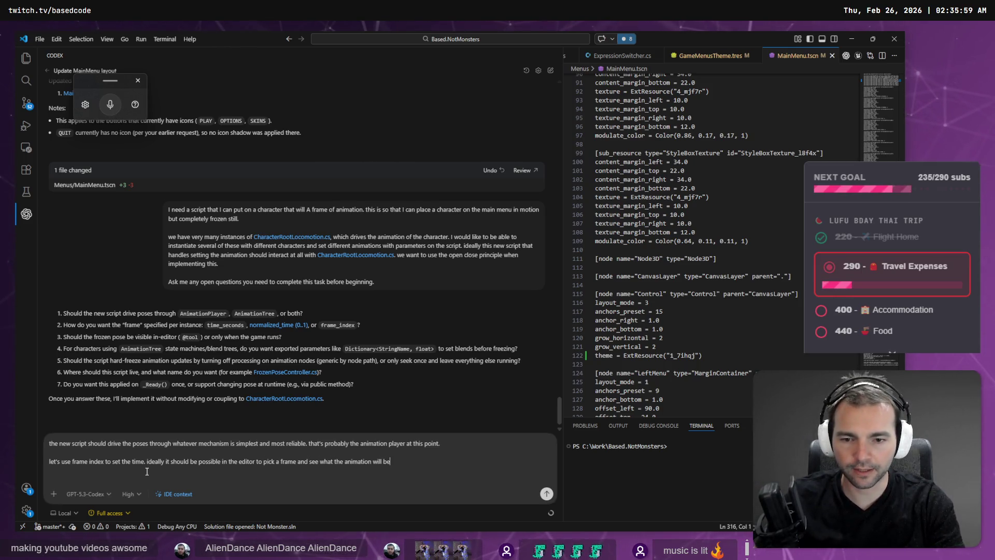
key(super+h)
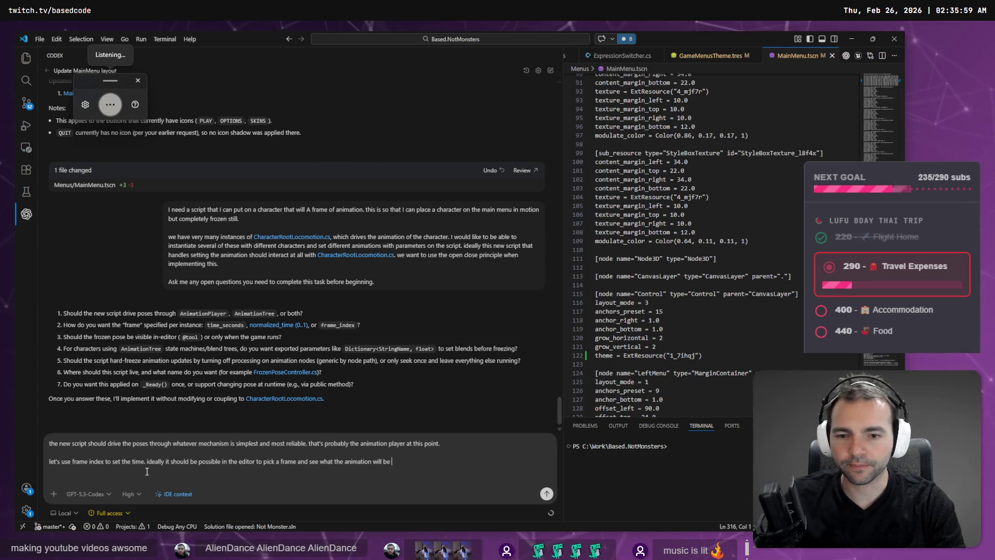
key(shift+Return)
key(shift+Return)
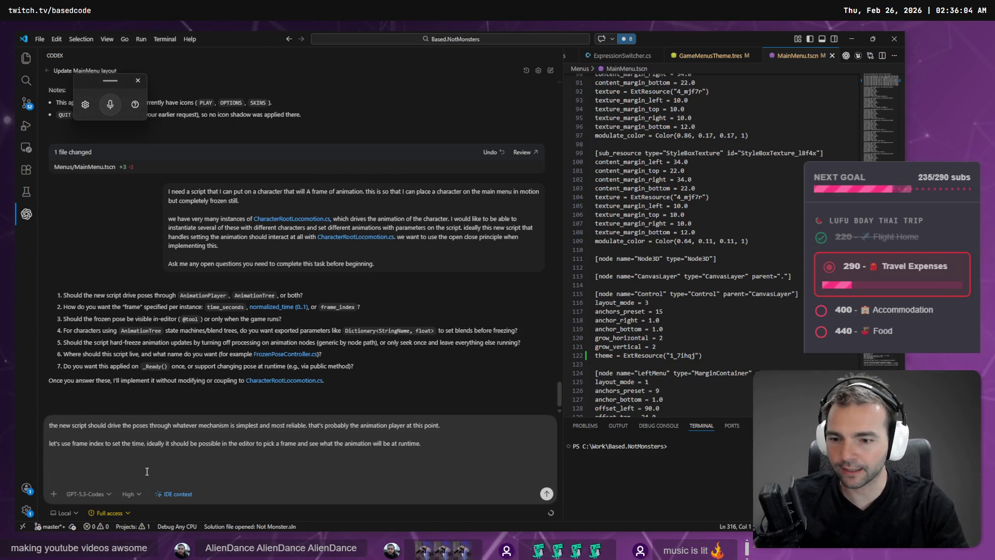
key(super+h)
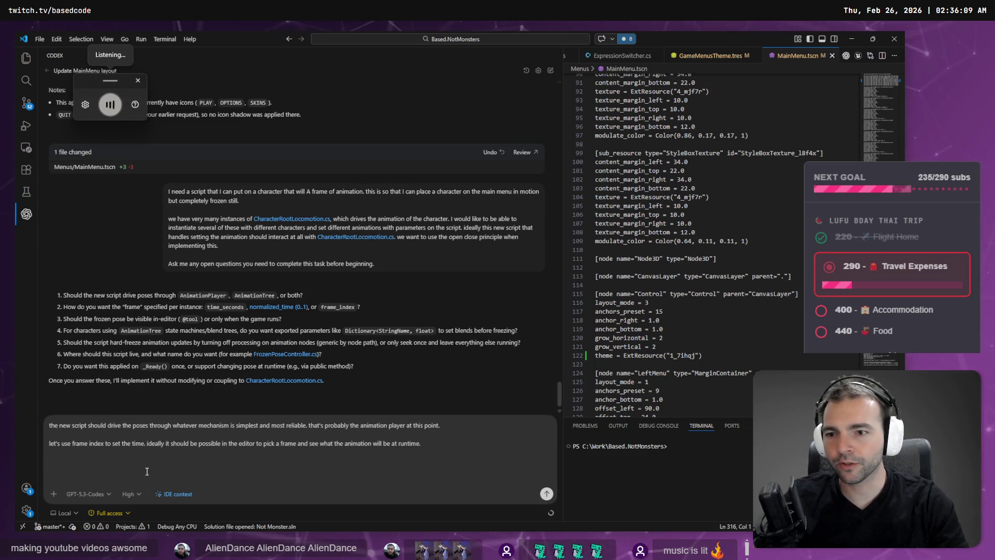
- Dictate answers: pose visible in editor and runtime, no AnimationTree, animation processing off
key(shift+Return)
key(shift+Return)
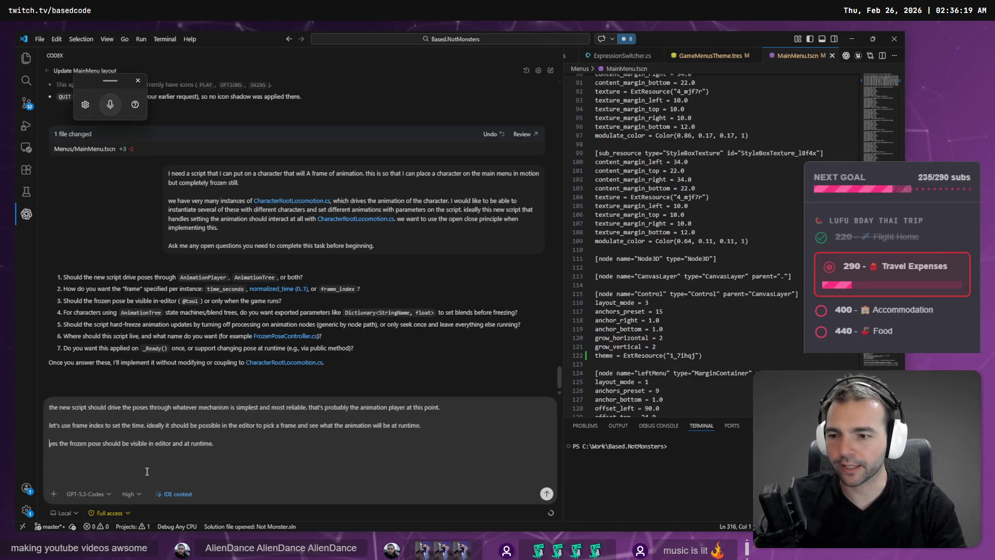
key(super+h)
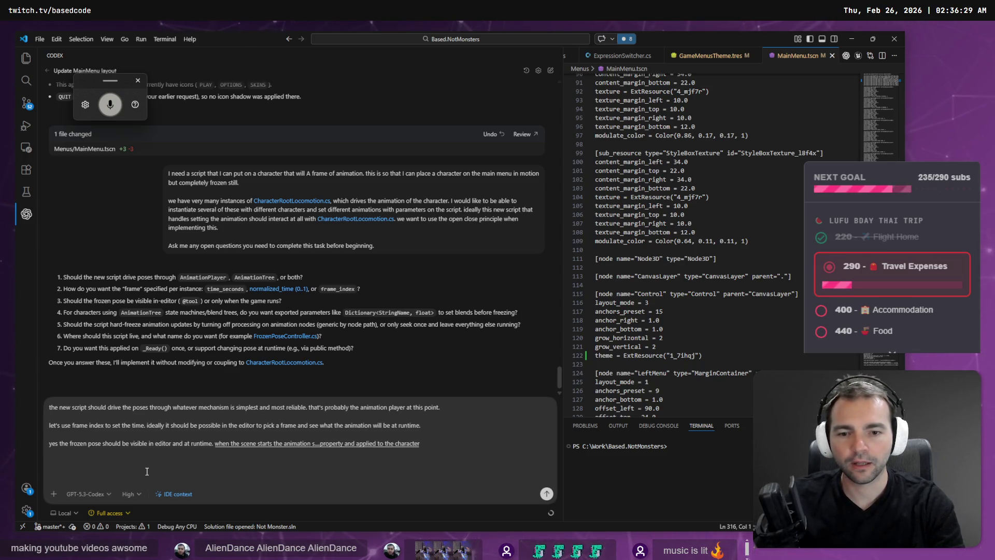
key(shift+Return)
key(shift+Return)
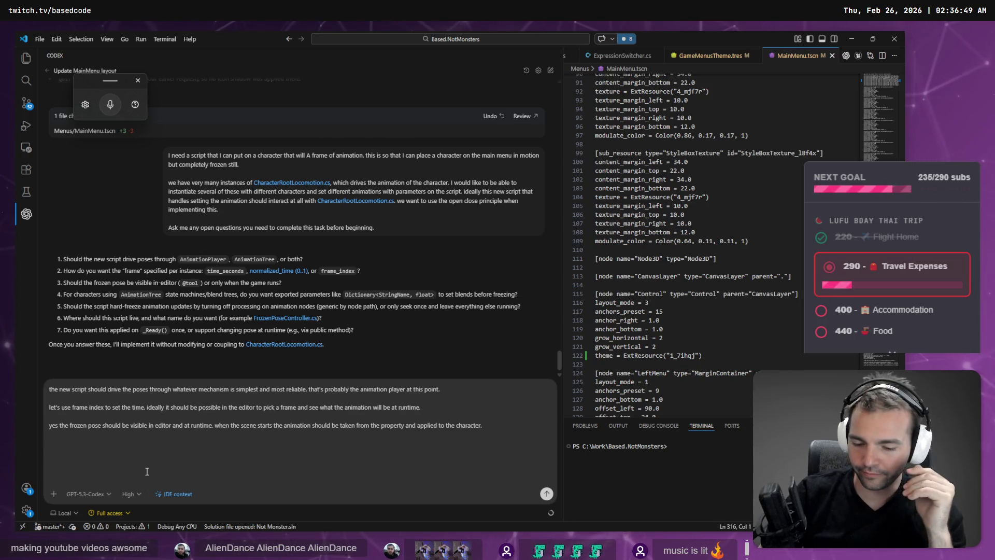
key(super+h)
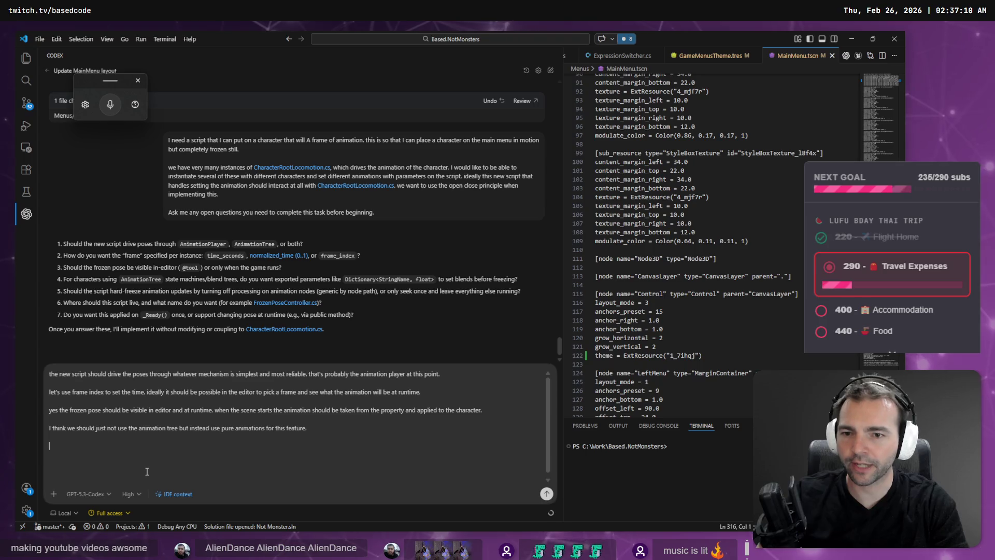
key(super+h)
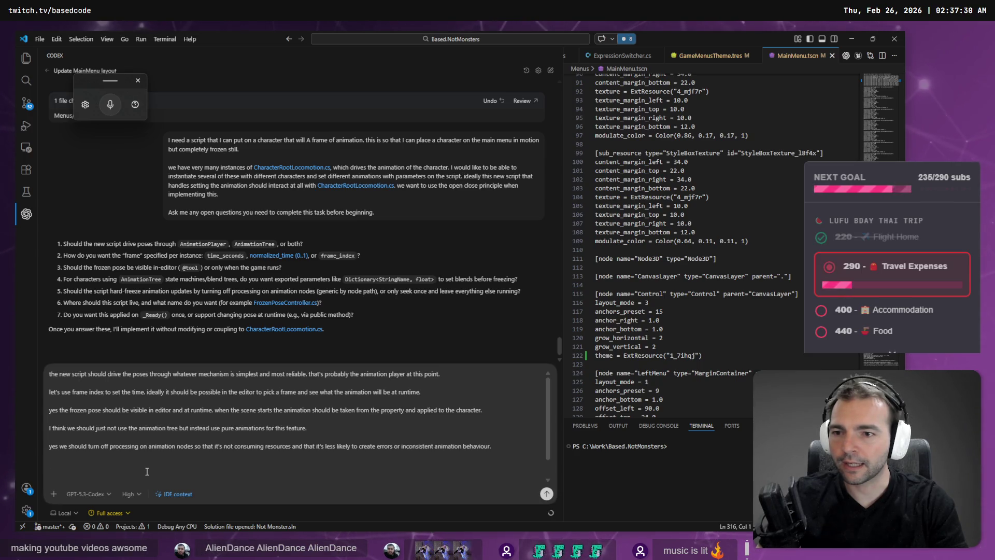
- Add 'FOr now,' the script lives in the main menu folder, pose applied once, and send
key(super+h)
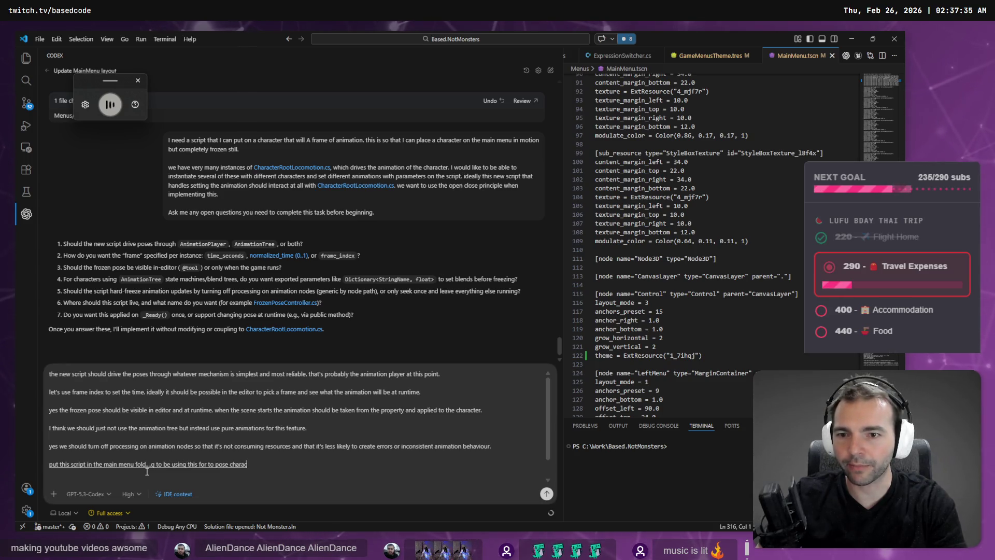
key(Home)
text(FOr now,)
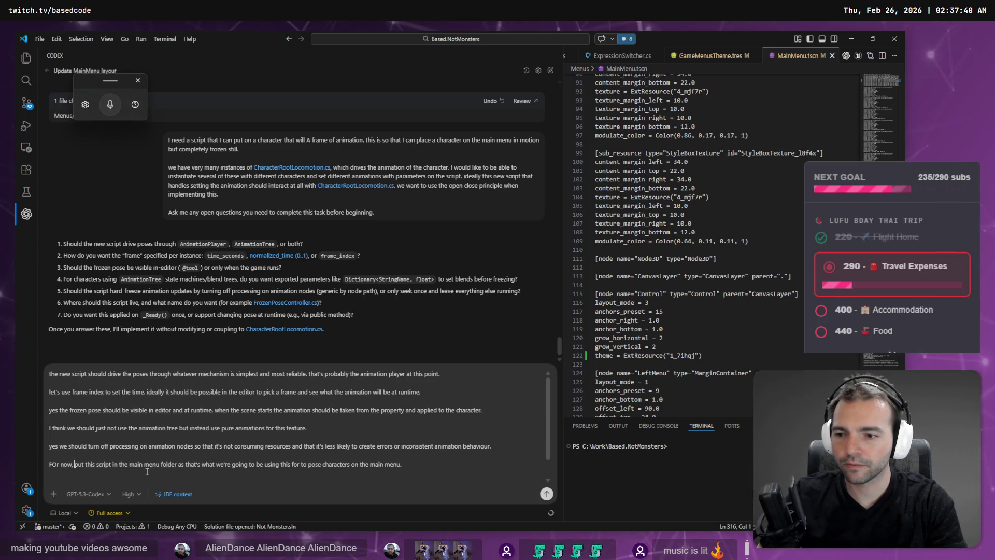
key(End)
key(shift+Return)
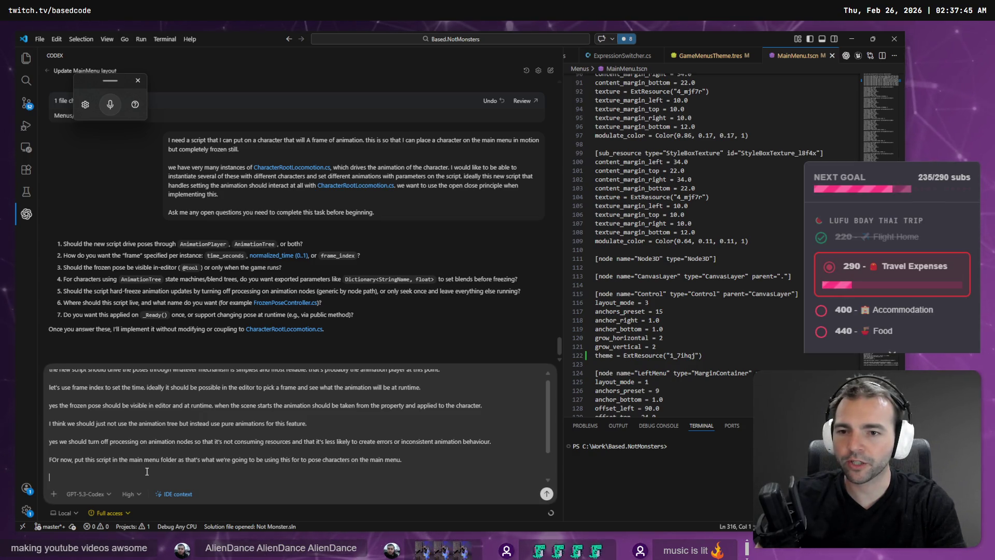
key(super+h)
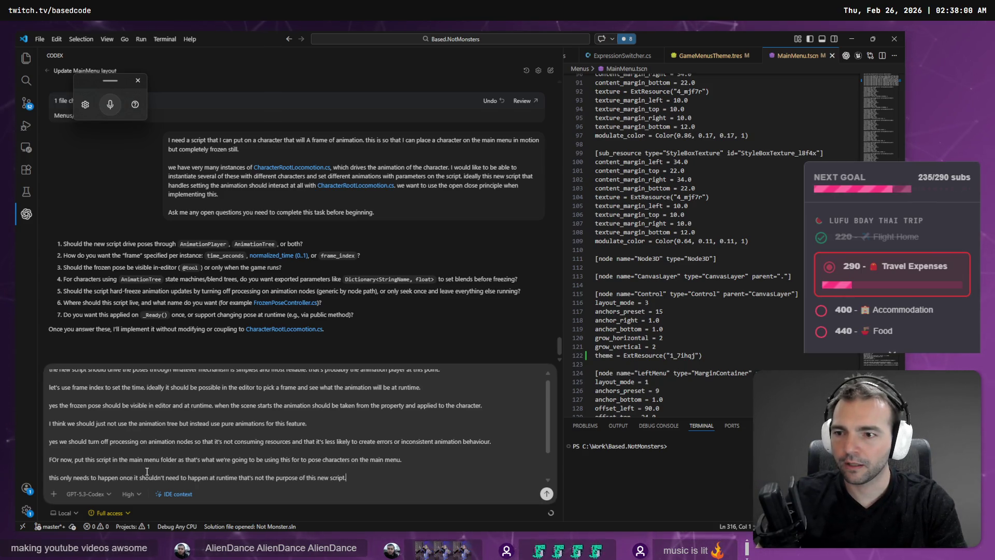
key(Return)
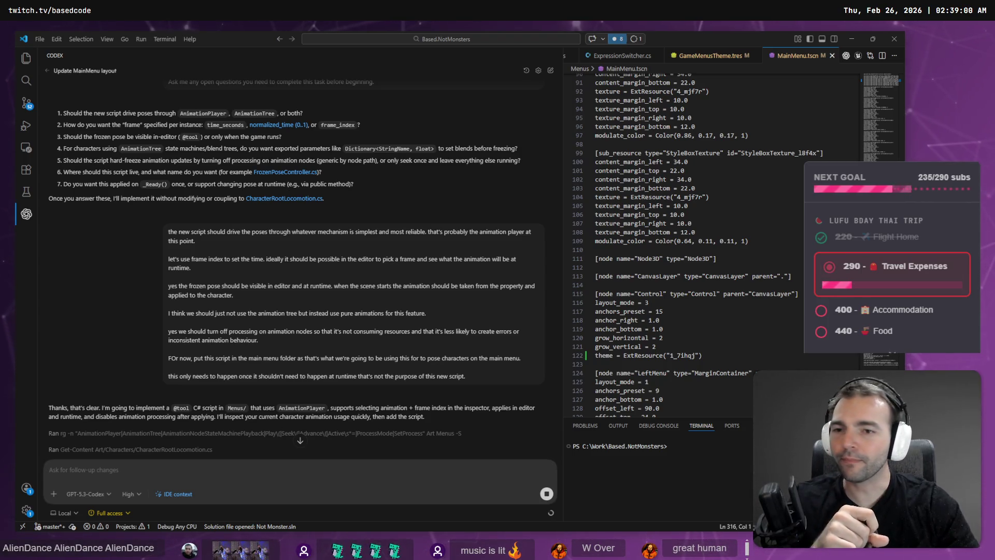
- Scroll the Codex chat to follow its search of Menus for partial class declarations
scroll(343, 216, down, 1)
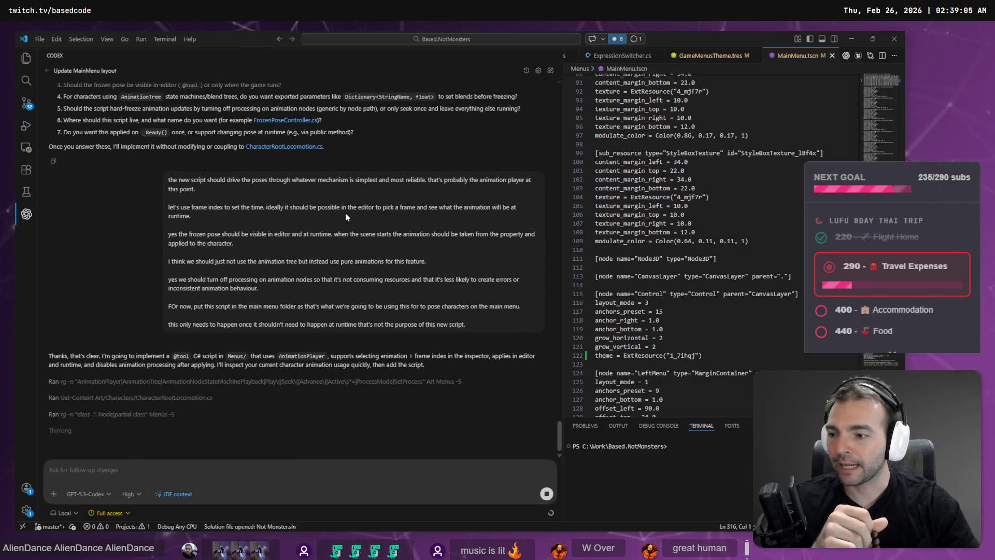
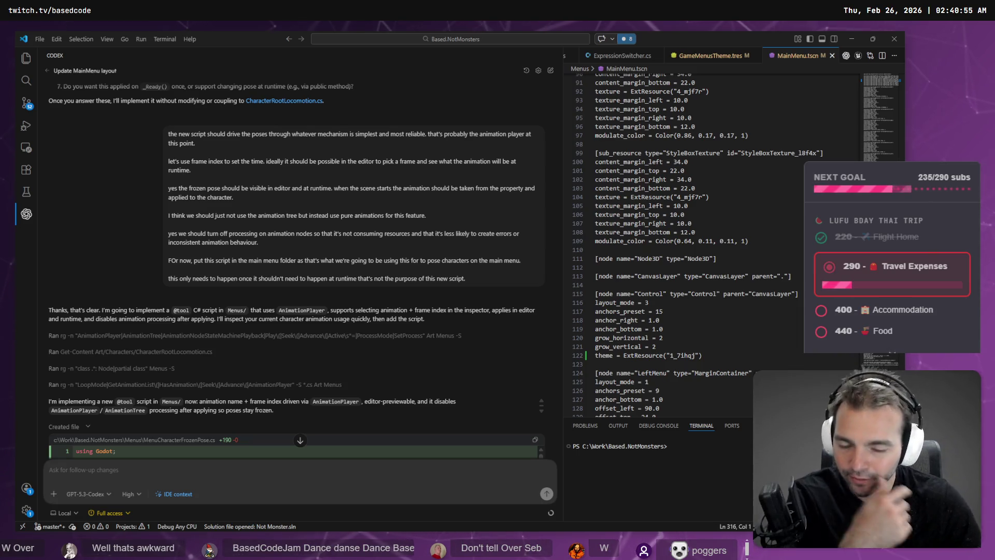
- Read Codex's summary of MenuCharacterFrozenPose.cs and its passing dotnet build with 0 errors
scroll(427, 228, down, 5)
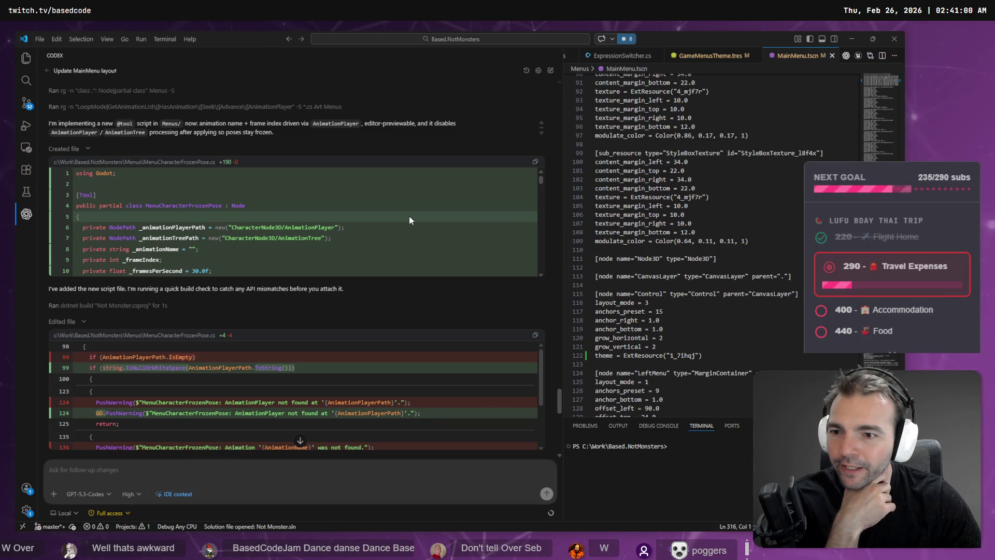
scroll(410, 220, down, 5)
scroll(362, 298, down, 3)
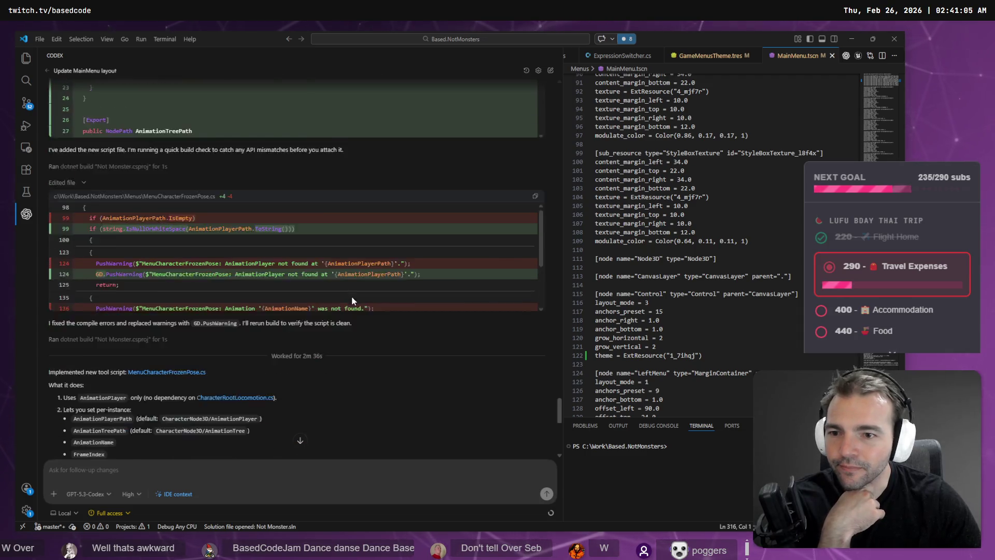
scroll(352, 301, down, 1)
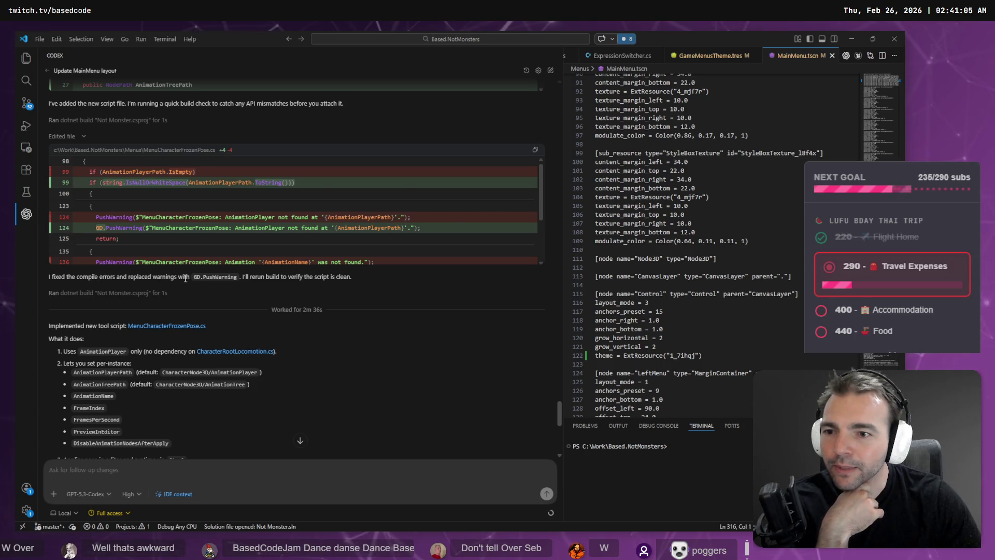
scroll(207, 272, down, 1)
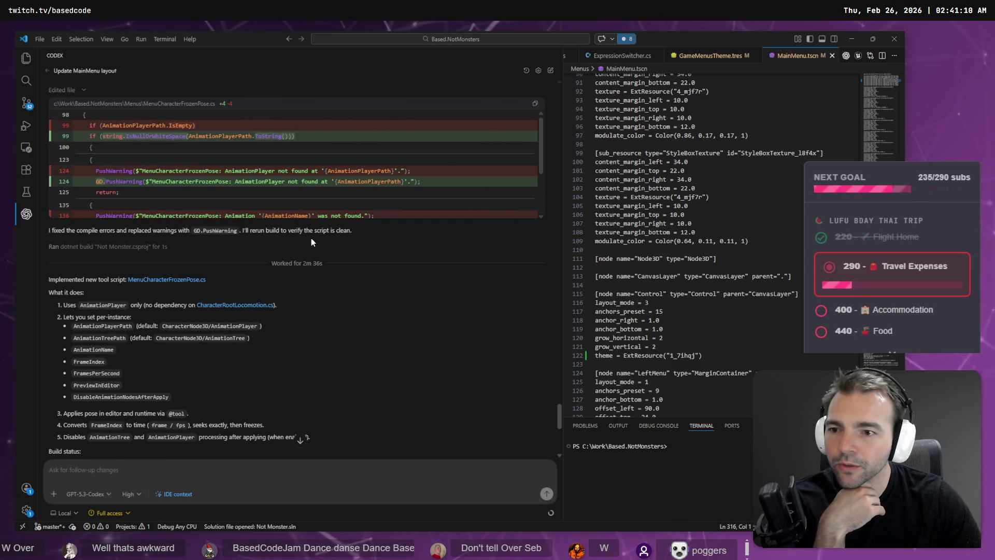
scroll(311, 241, down, 1)
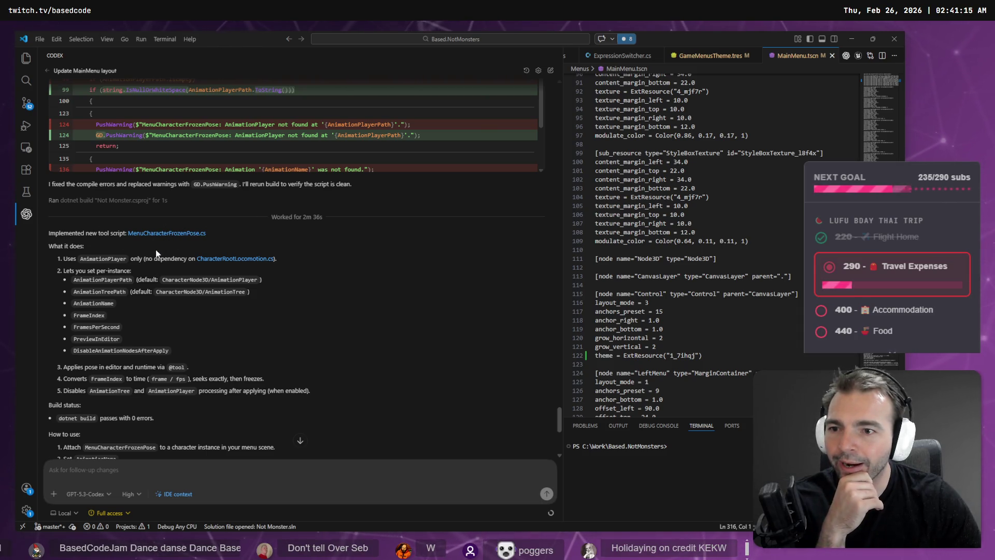
scroll(158, 250, down, 1)
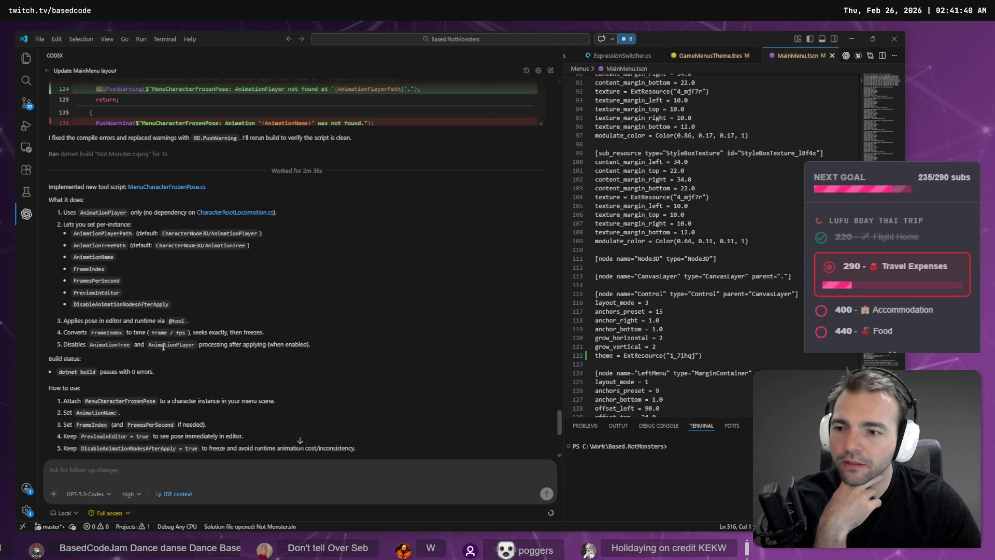
scroll(164, 349, down, 2)
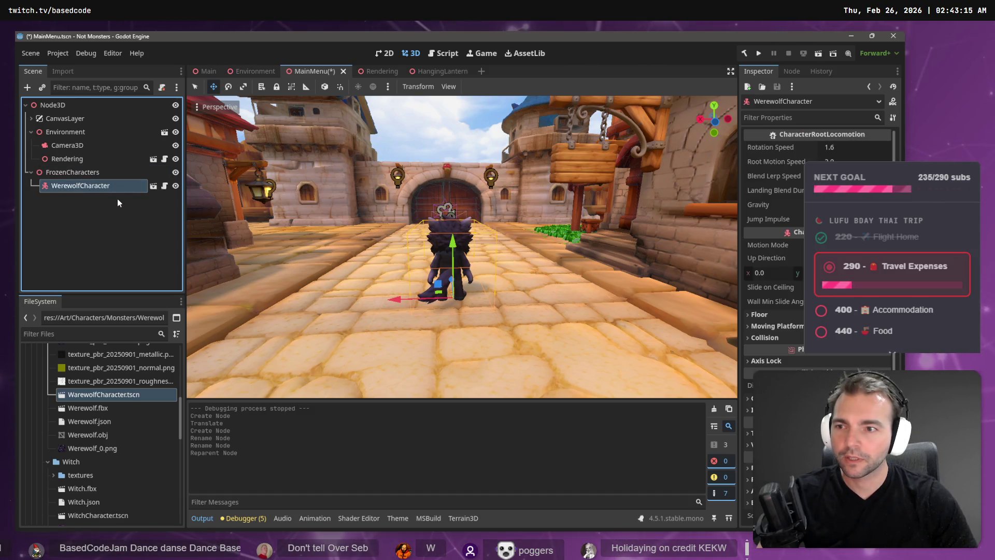
- Add a Node3D child under FrozenCharacters and name it FrozenCharacter
click(91, 176)
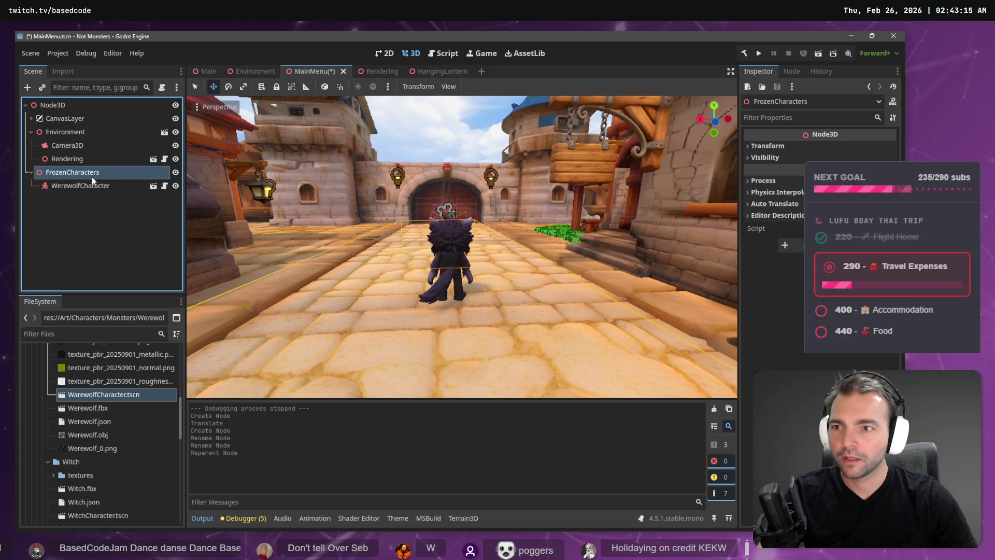
right_click(93, 175)
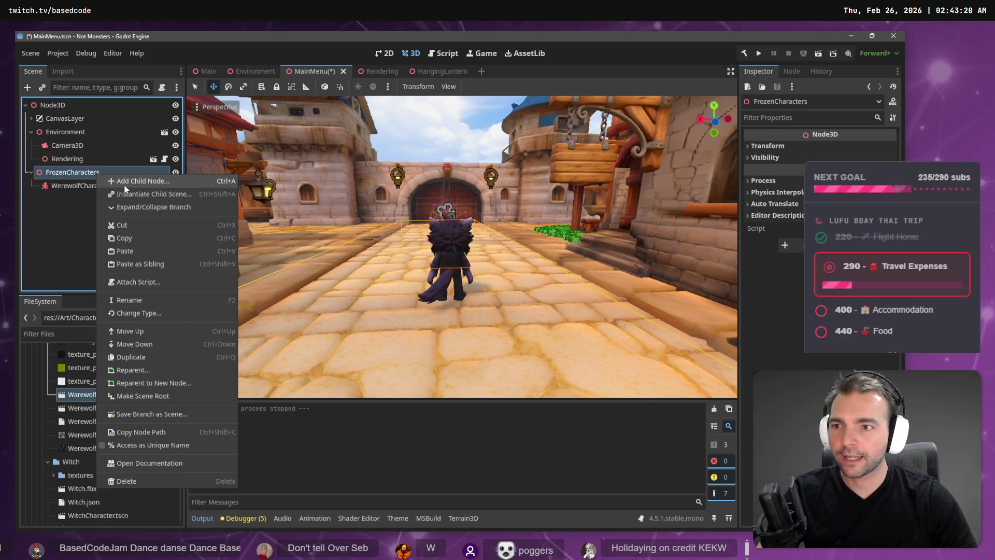
click(124, 181)
double_click(415, 105)
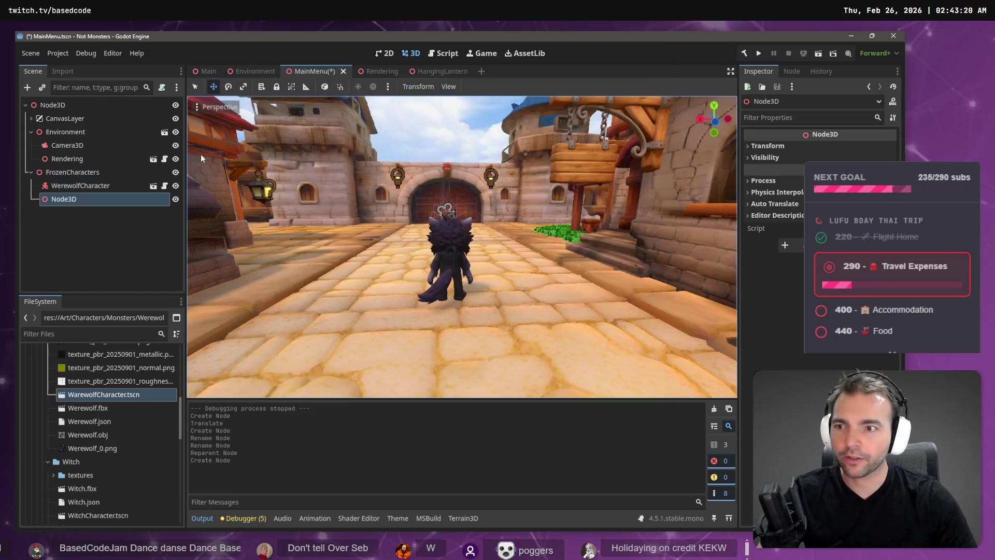
double_click(77, 198)
text(G)
key(BackSpace)
text(FrozenCharacter)
key(Return)
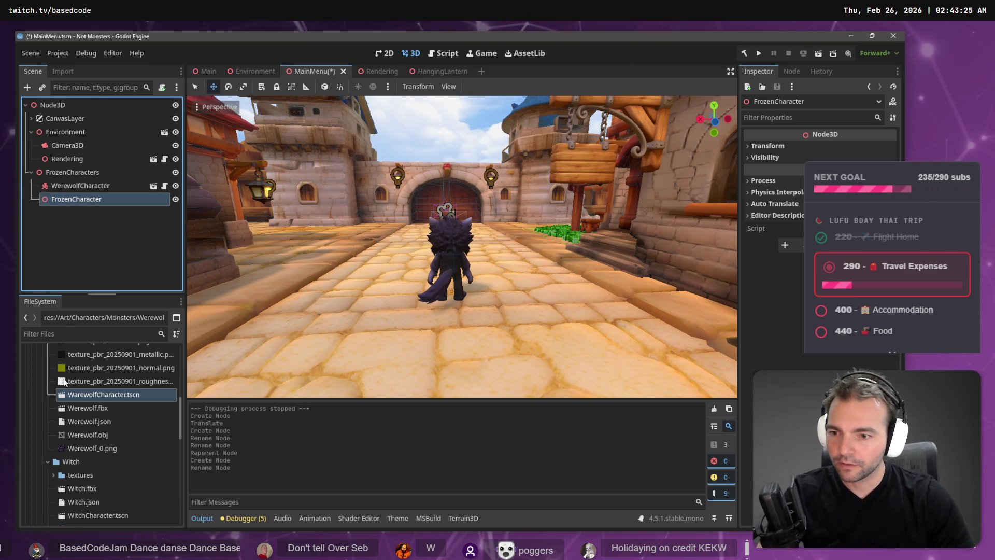
scroll(85, 456, down, 3)
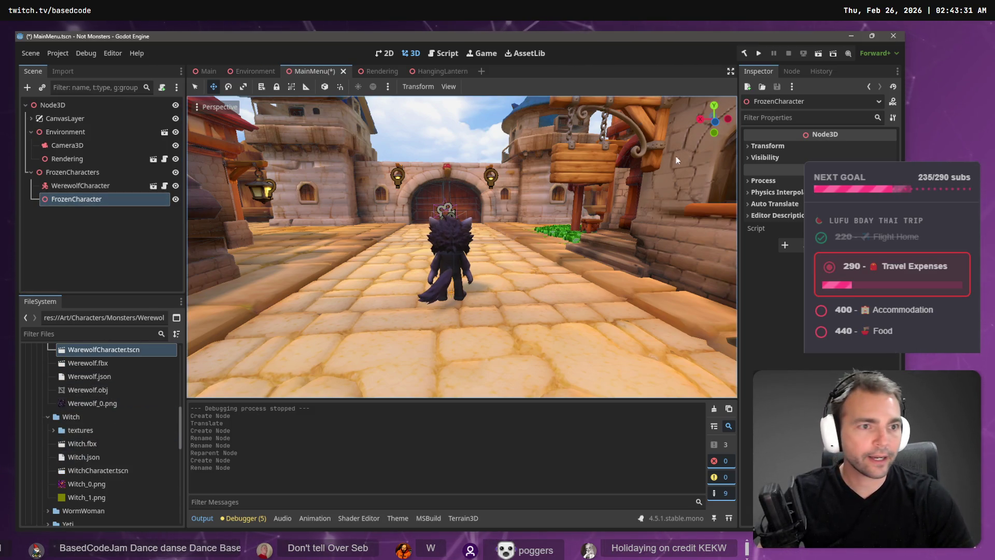
- Attach the MenuCharacterFrozenPose.cs script to FrozenCharacter via Quick Load
click(850, 228)
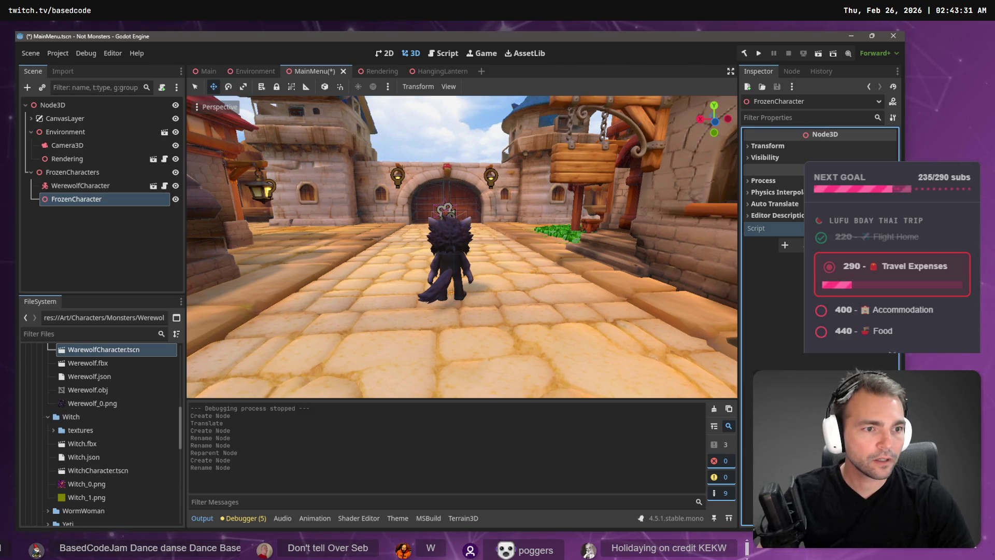
click(855, 259)
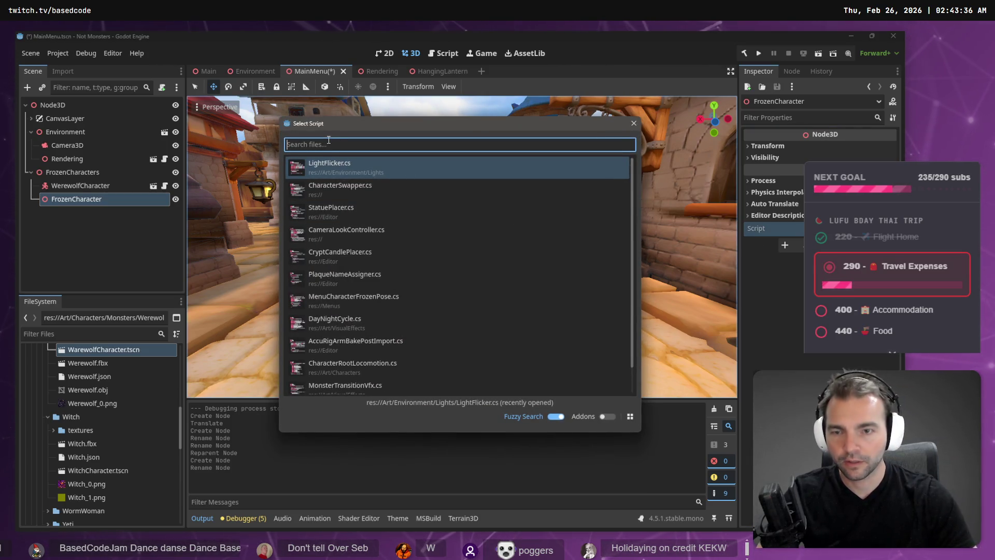
text(Frozen)
key(Return)
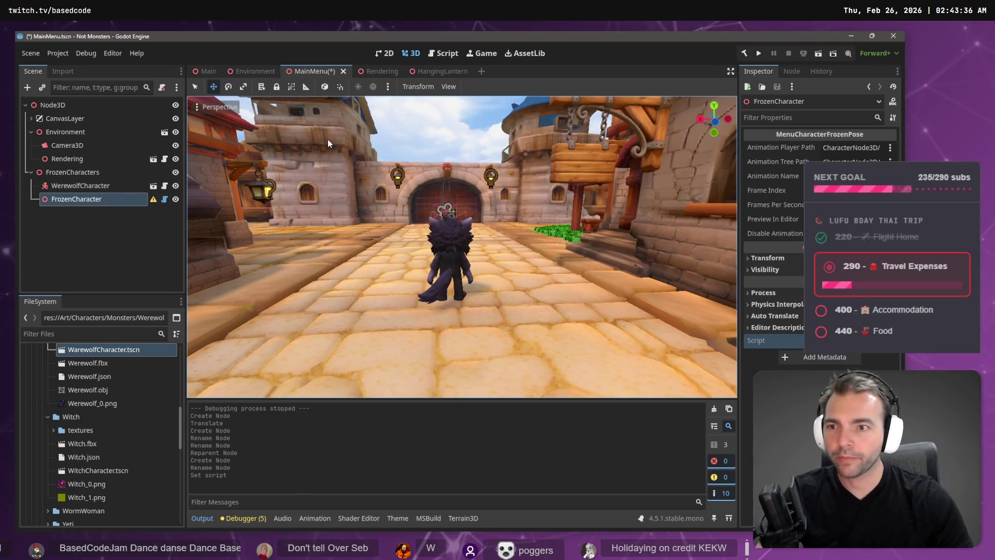
- Nest WerewolfCharacter under FrozenCharacter and save the MainMenu scene
drag(77, 186, 78, 201)
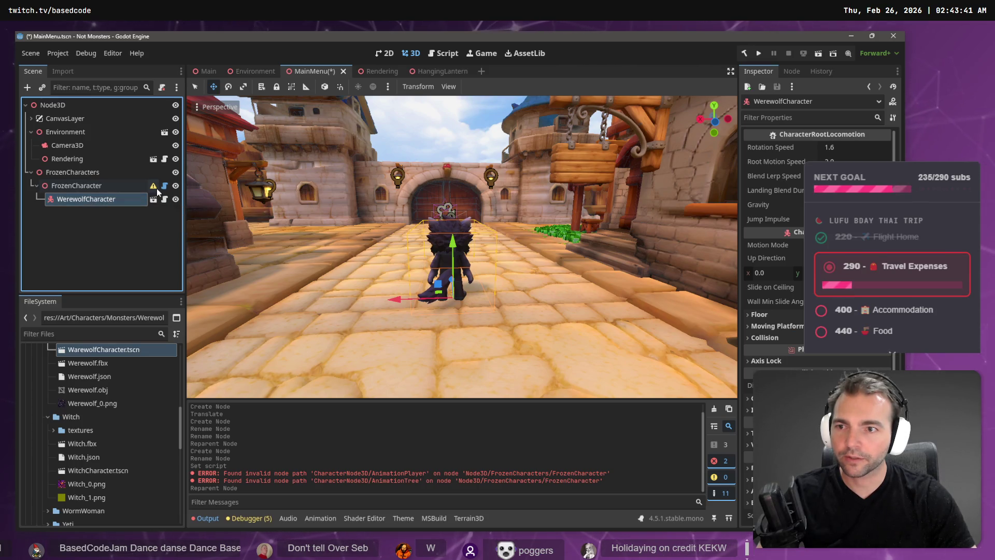
mouse_move(156, 188)
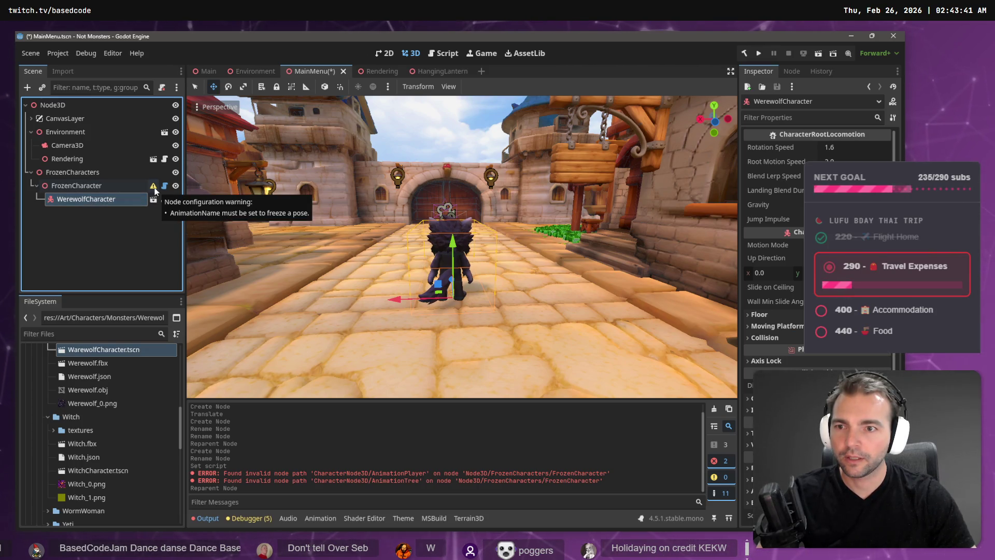
click(104, 185)
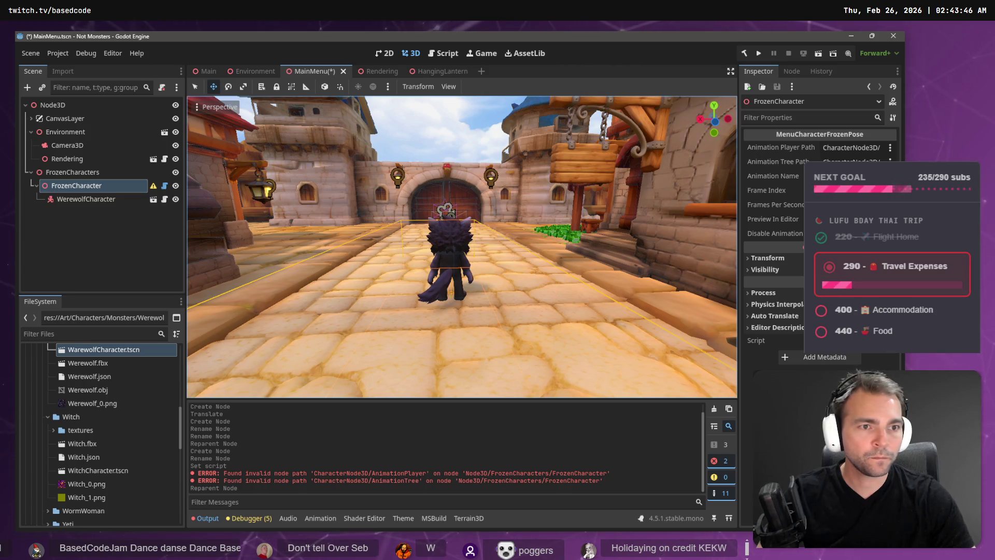
click(107, 230)
key(ctrl+s)
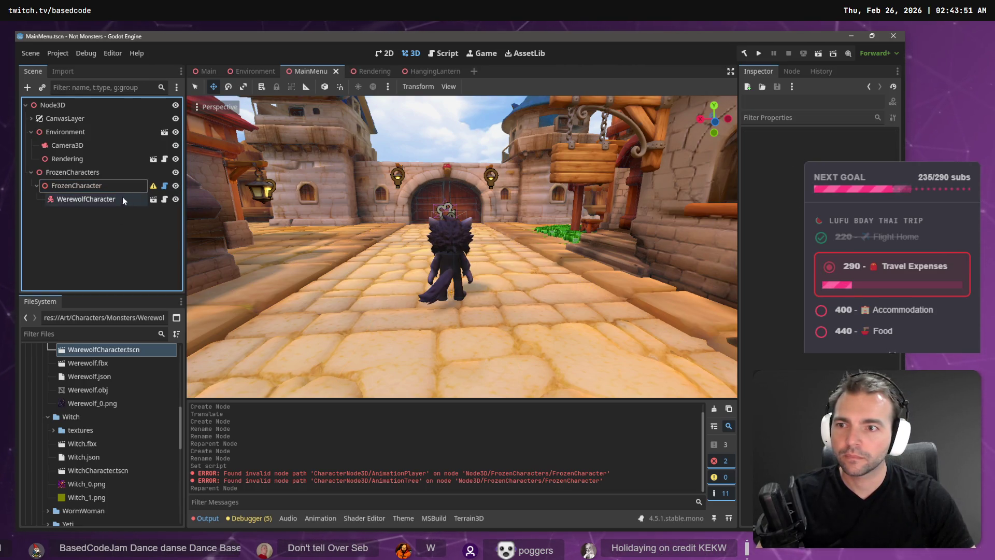
click(92, 189)
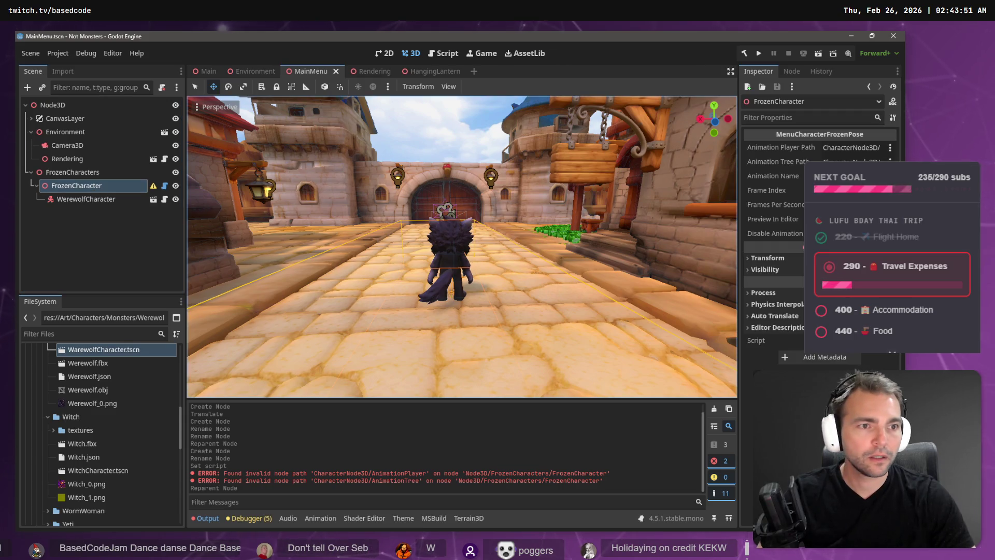
- Open the WarewolfCharacter.tscn scene from the FileSystem dock
click(97, 365)
scroll(97, 365, up, 1)
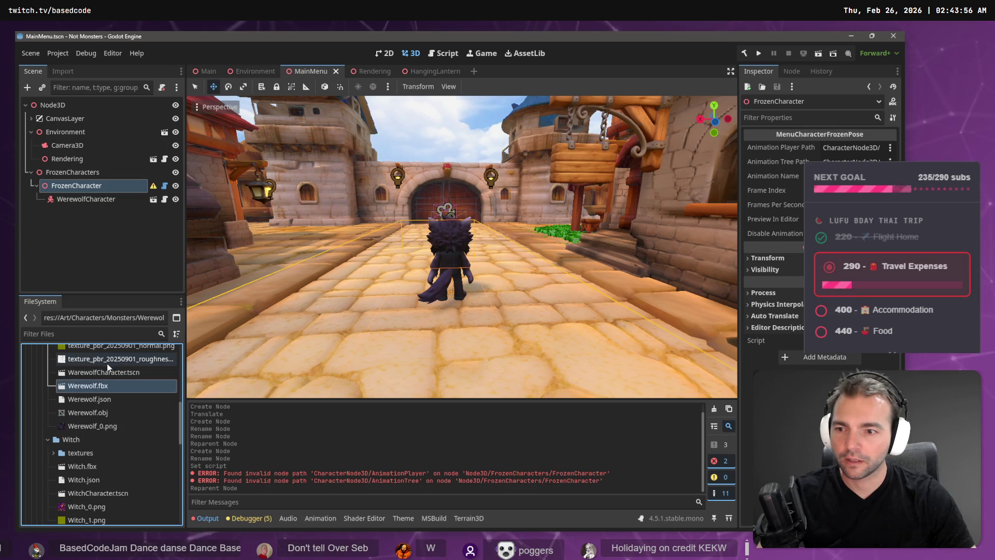
double_click(96, 373)
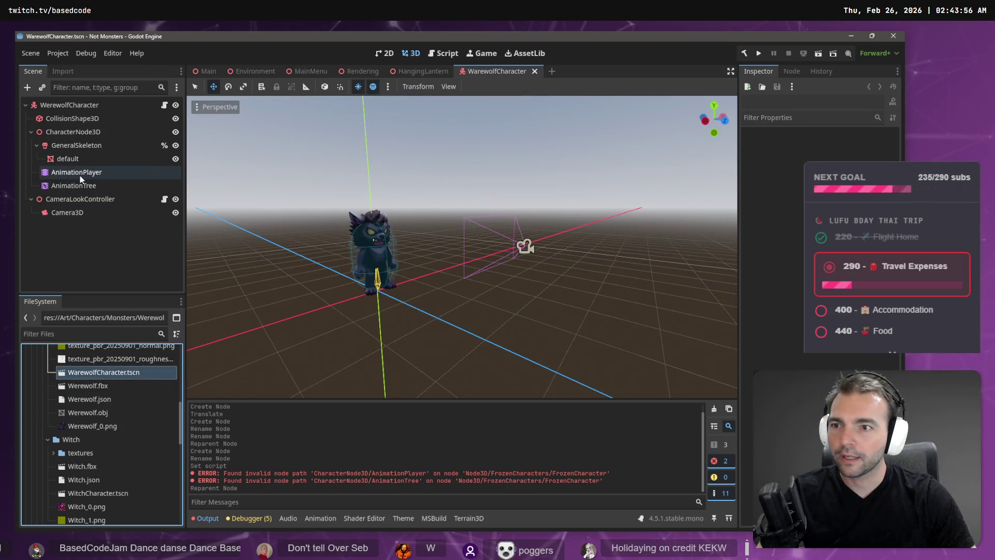
- Select the werewolf's AnimationPlayer, then its AnimationTree to view the Start/Idle/Moving/Jump/End state machine
click(76, 172)
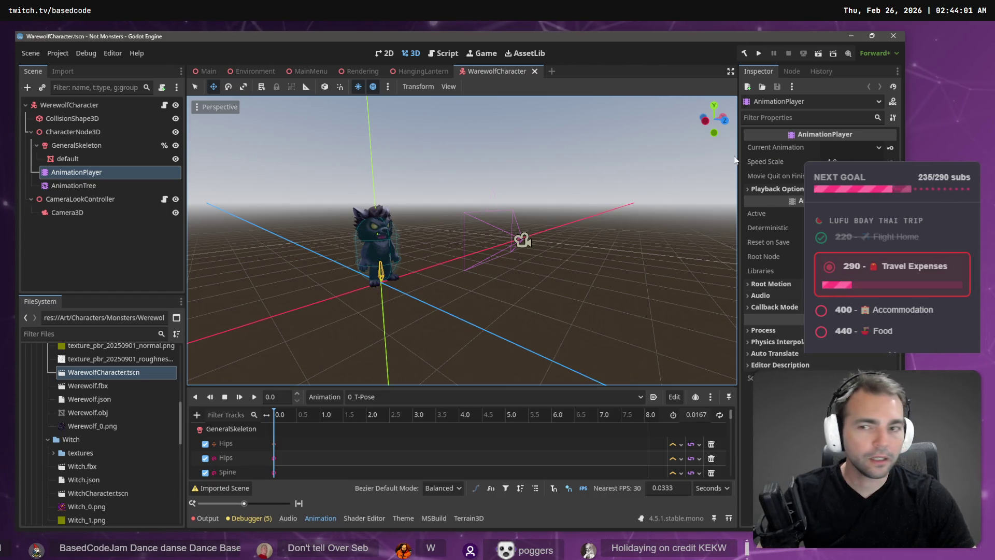
click(83, 189)
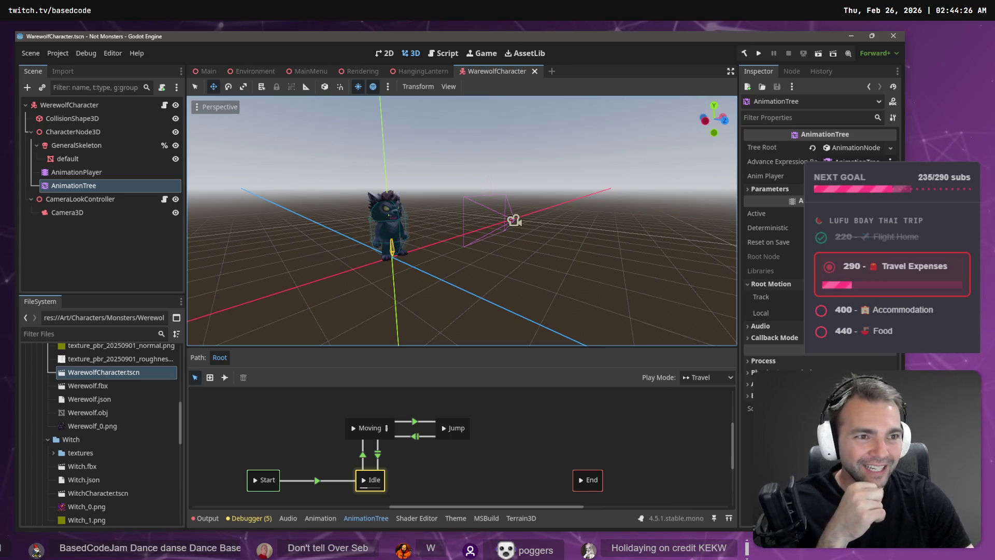
- Set the AnimationTree's Anim Player to AnimationPlayer and show the 0_T-Pose clip's timeline
click(853, 160)
key(Escape)
click(853, 175)
key(Escape)
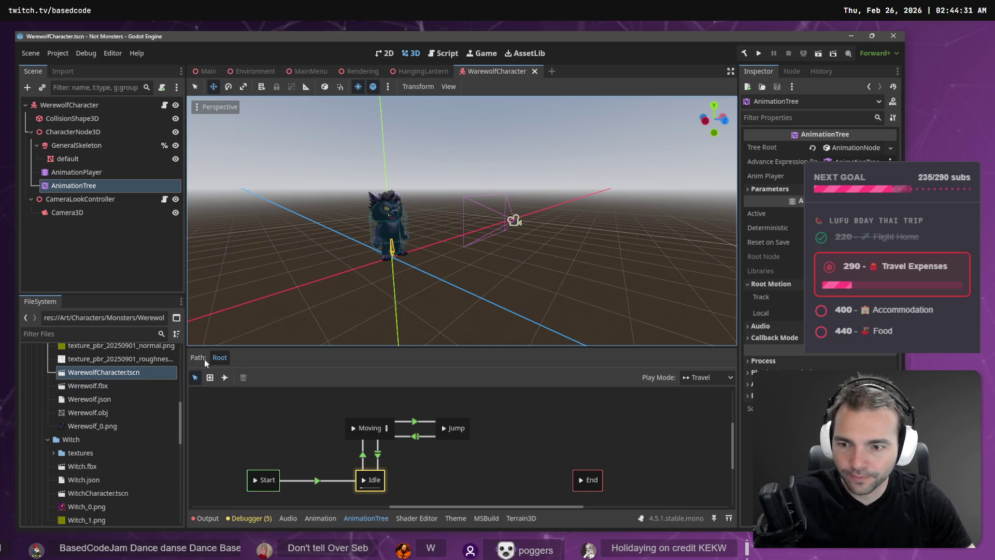
click(58, 185)
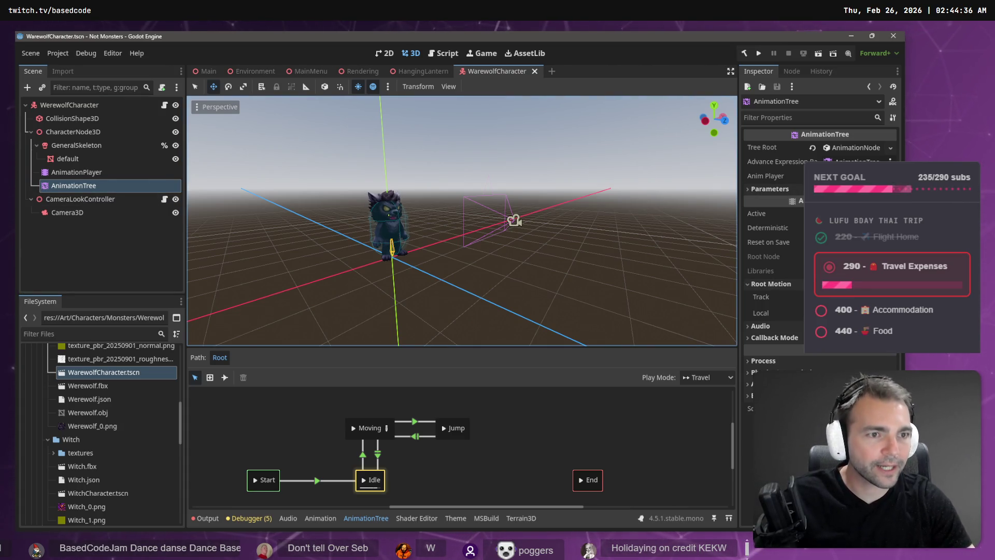
click(855, 176)
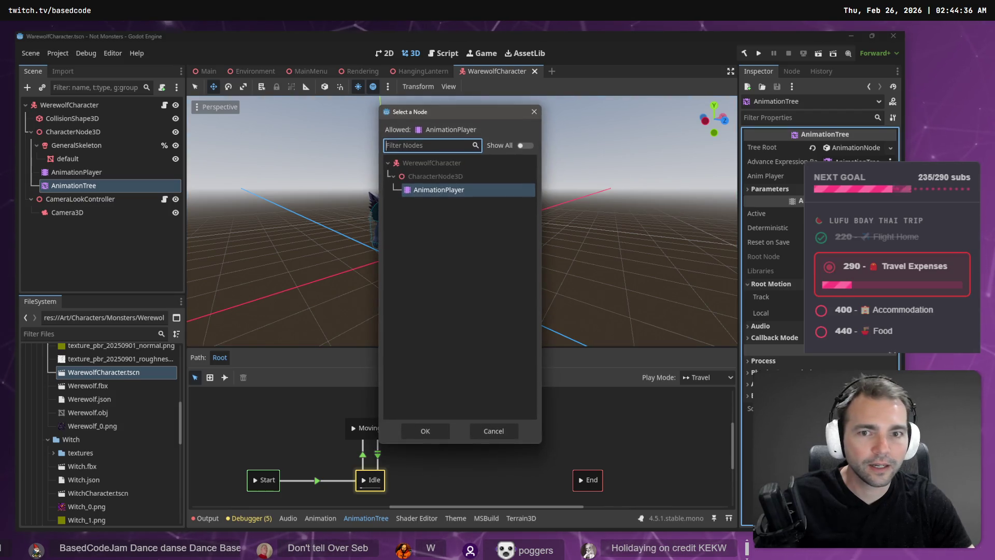
double_click(493, 198)
click(318, 518)
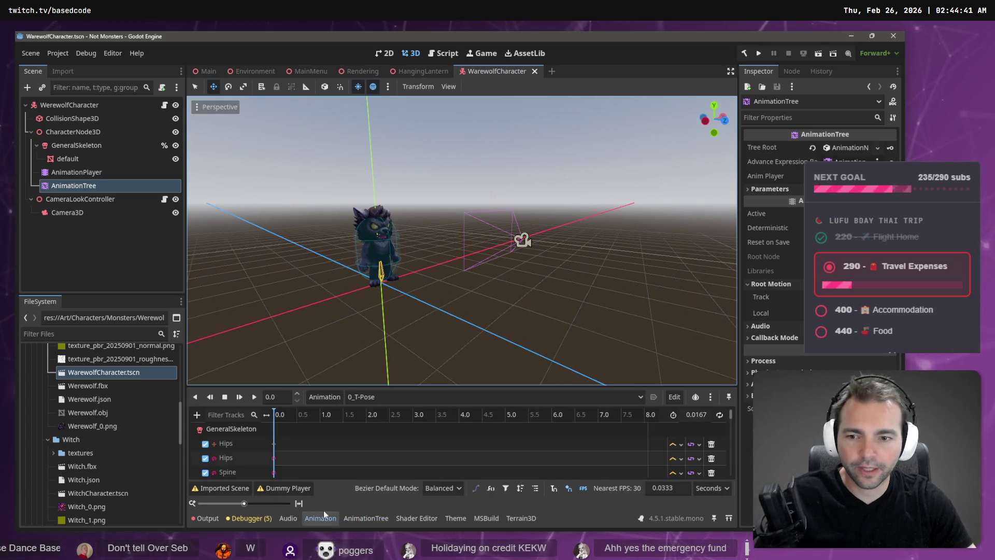
- Load 'Armature|standard run' into the timeline and find it in the Manage Animations library list
click(357, 397)
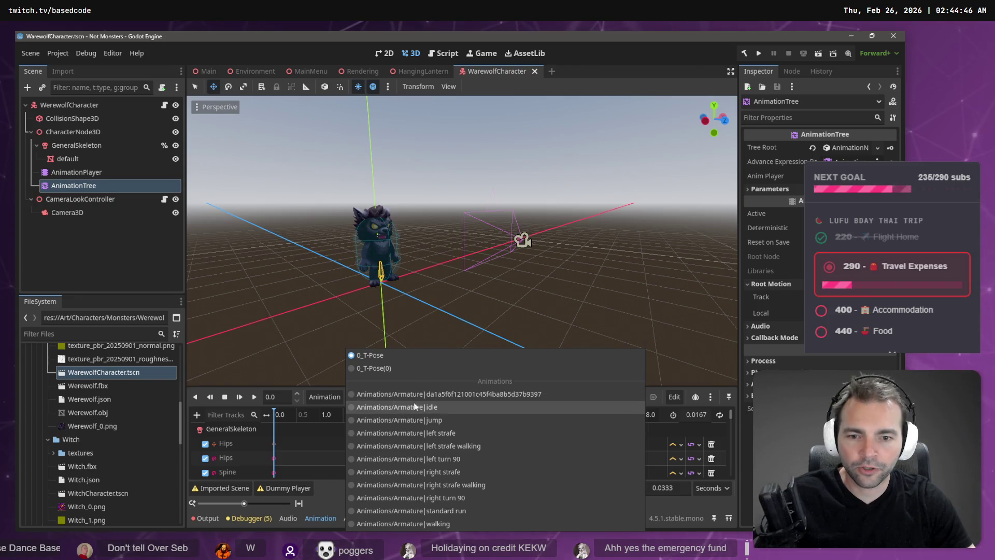
click(465, 510)
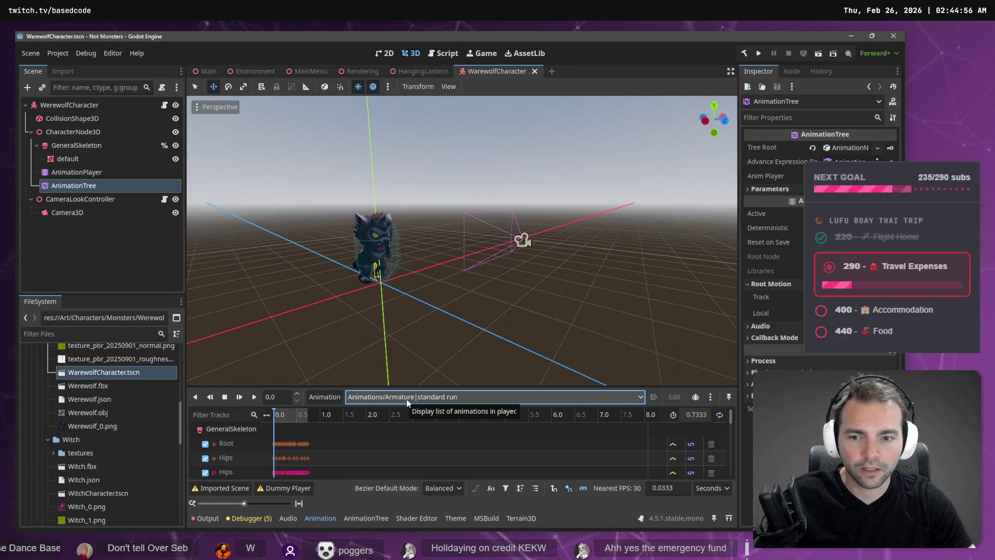
click(326, 396)
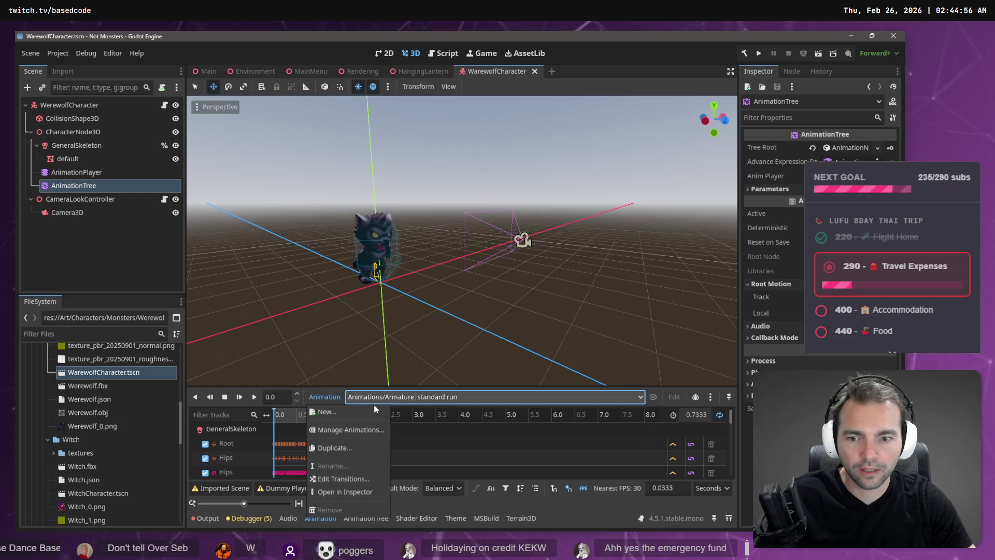
click(363, 429)
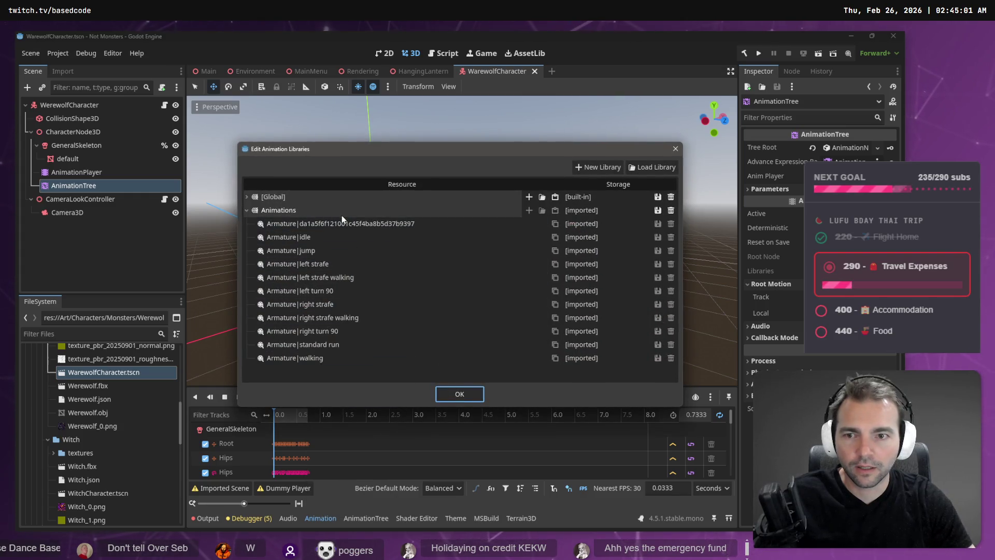
click(334, 345)
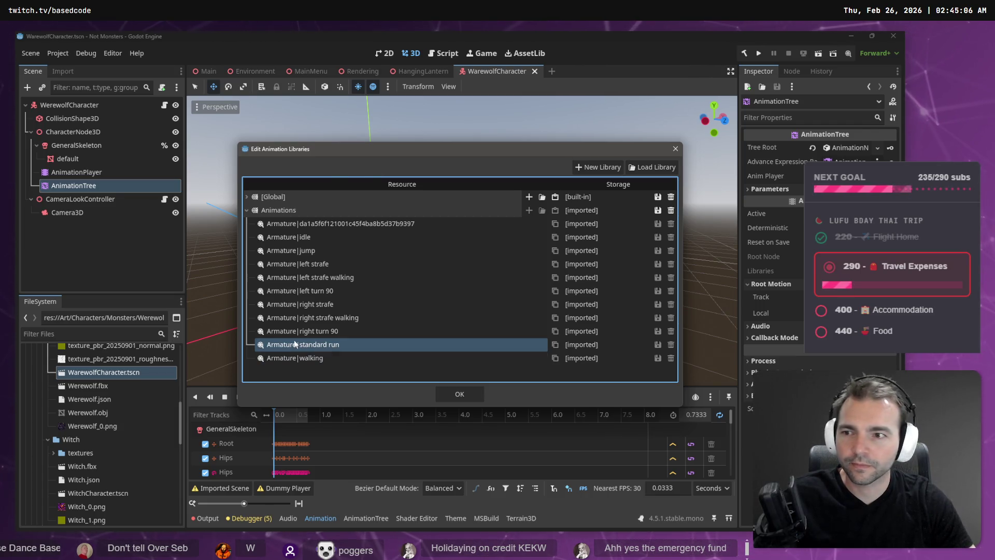
key(alt+Tab)
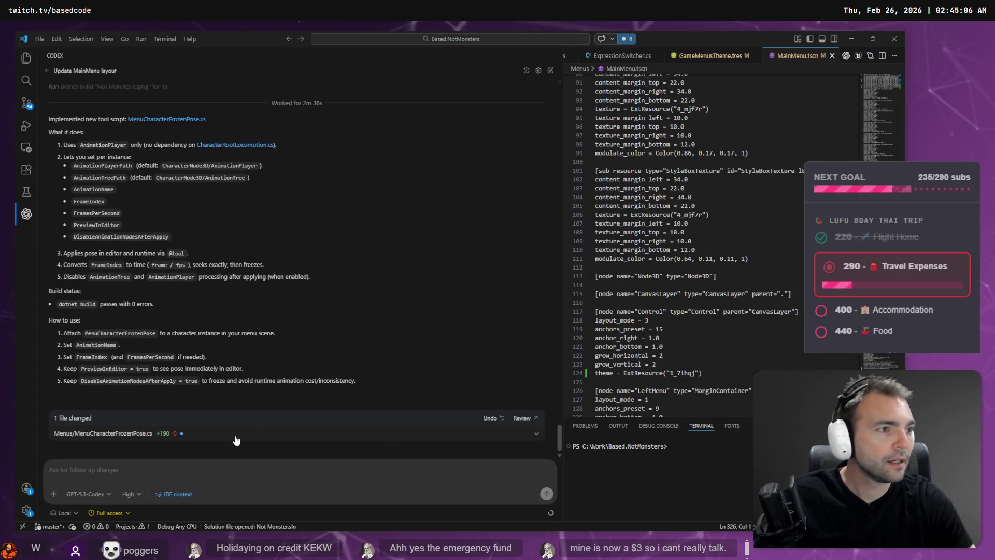
click(139, 473)
key(super+h)
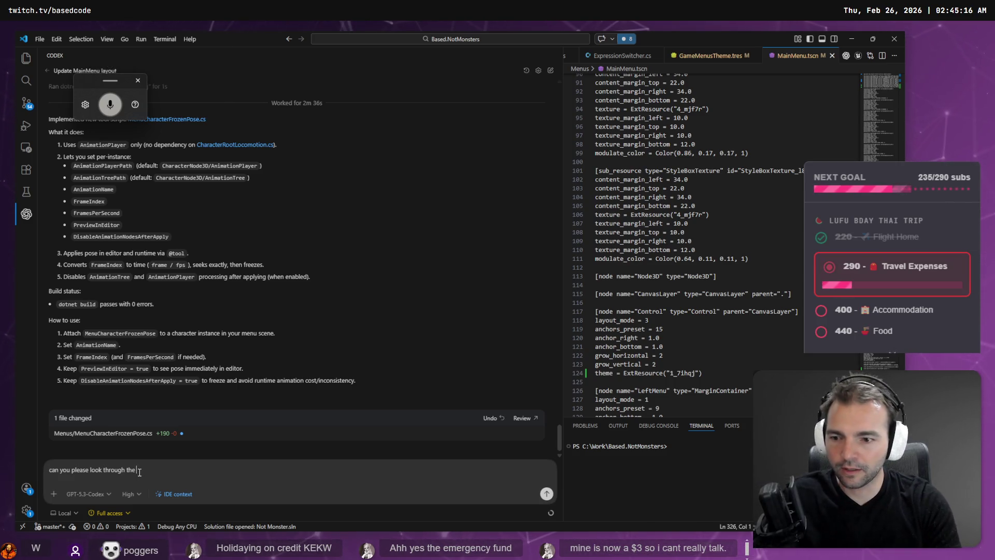
text(@animation)
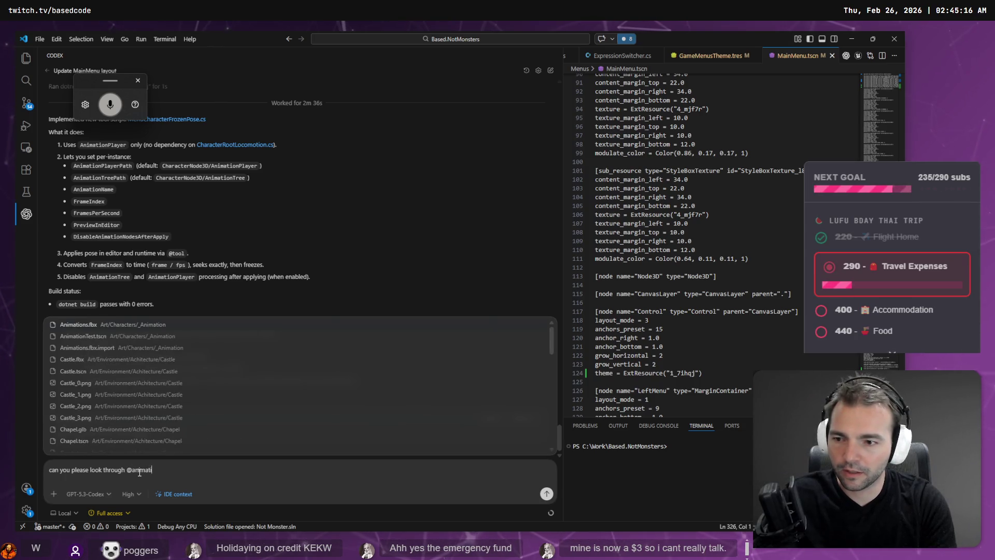
key(Return)
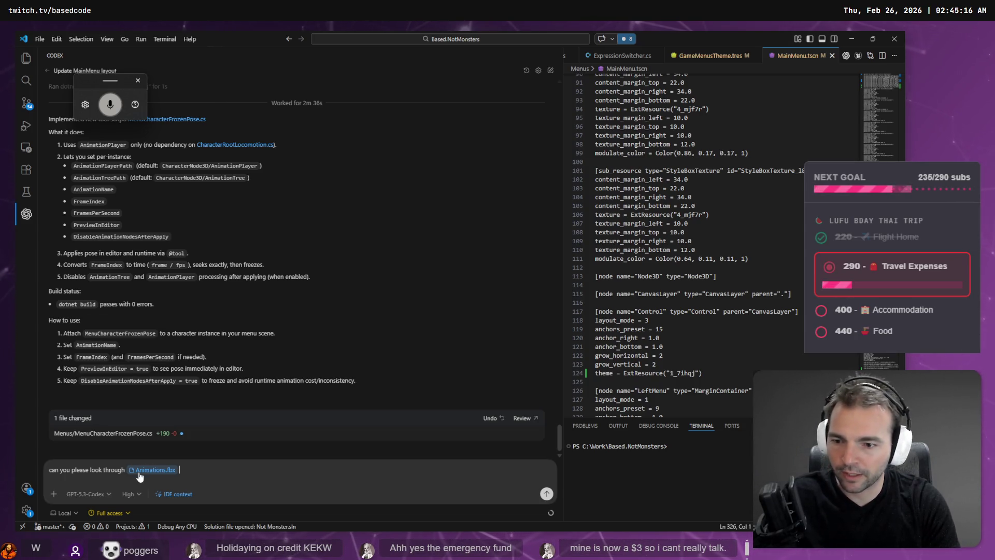
key(super+h)
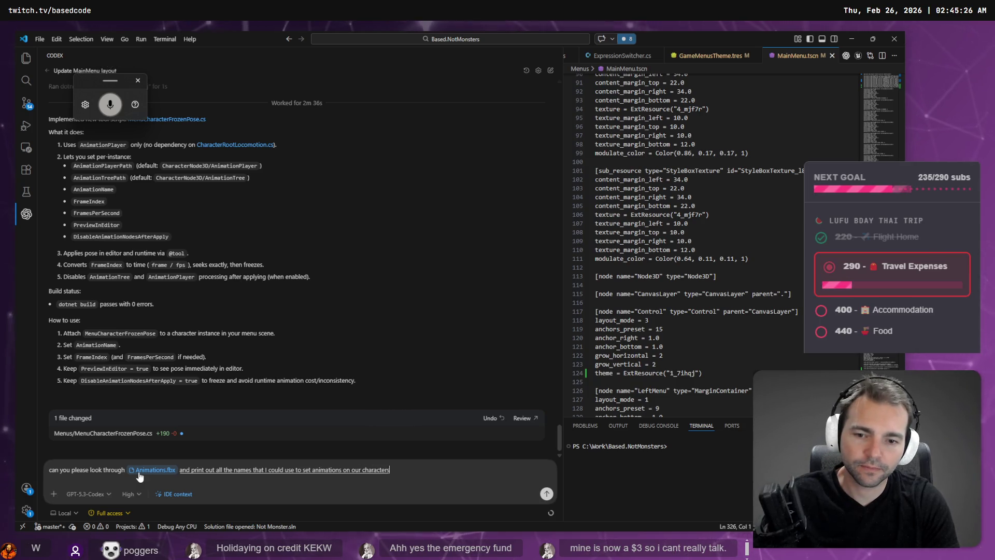
key(Return)
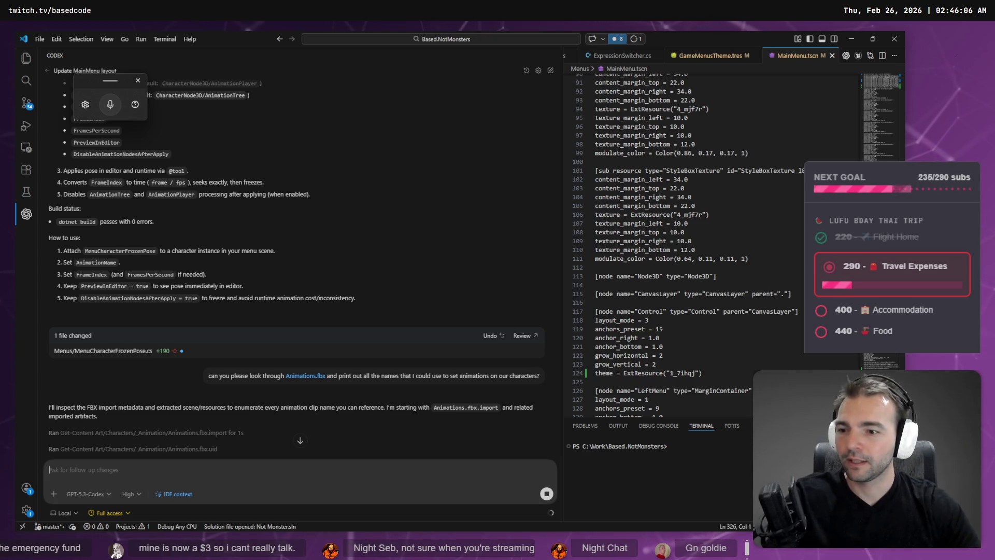
scroll(212, 407, down, 2)
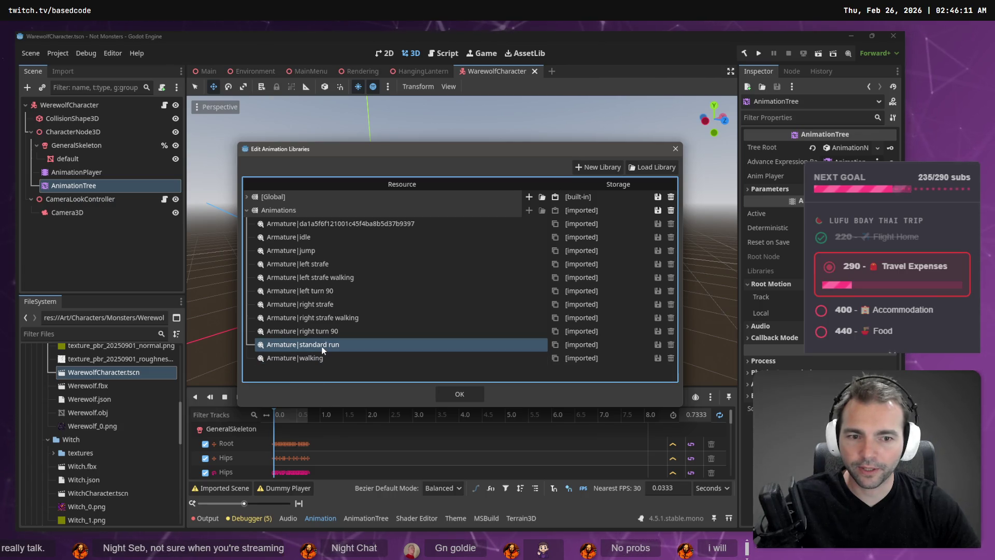
- Close the Edit Animation Libraries dialog, keeping Armature|standard run loaded in the timeline
click(557, 343)
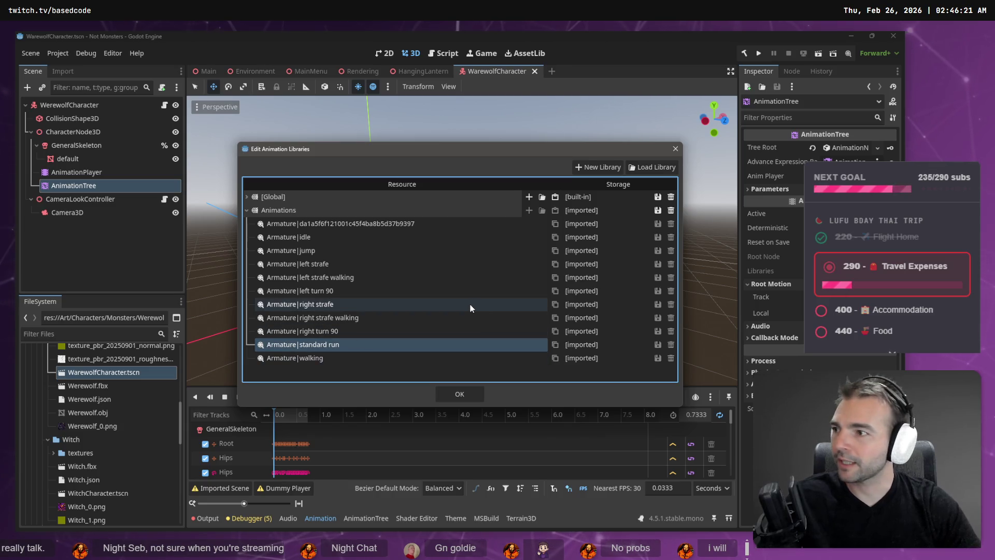
click(675, 149)
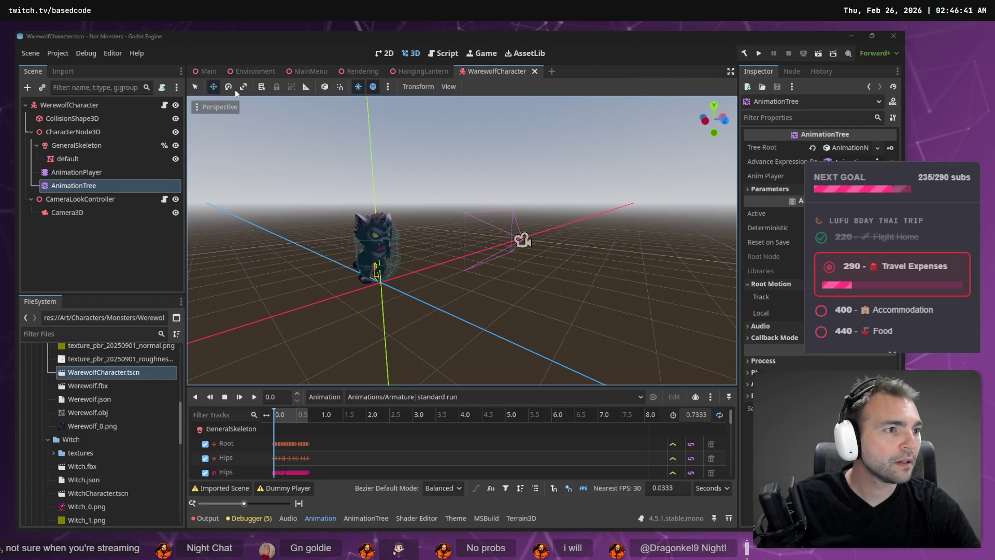
key(alt+Tab)
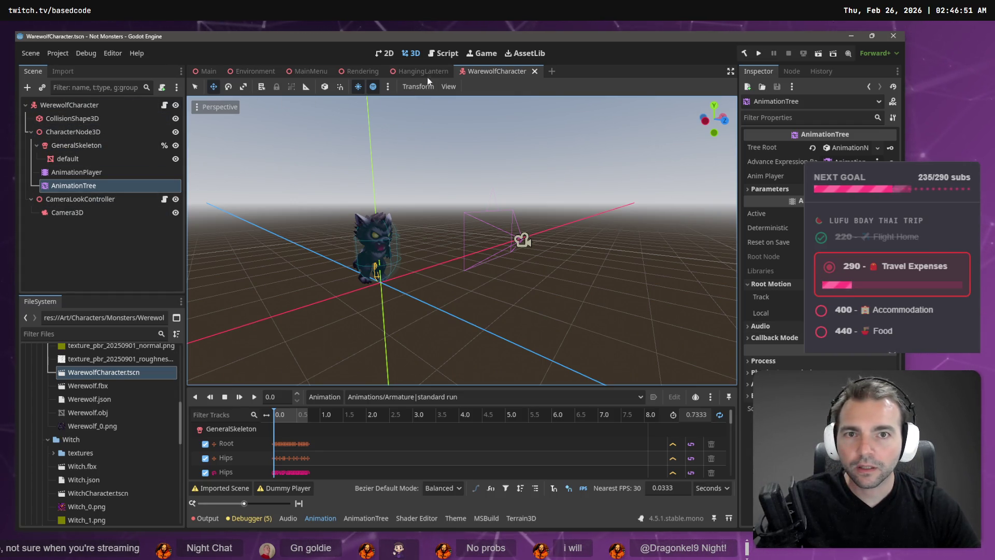
- In the MainMenu scene, inspect FrozenCharacter's Animation Name property
click(306, 72)
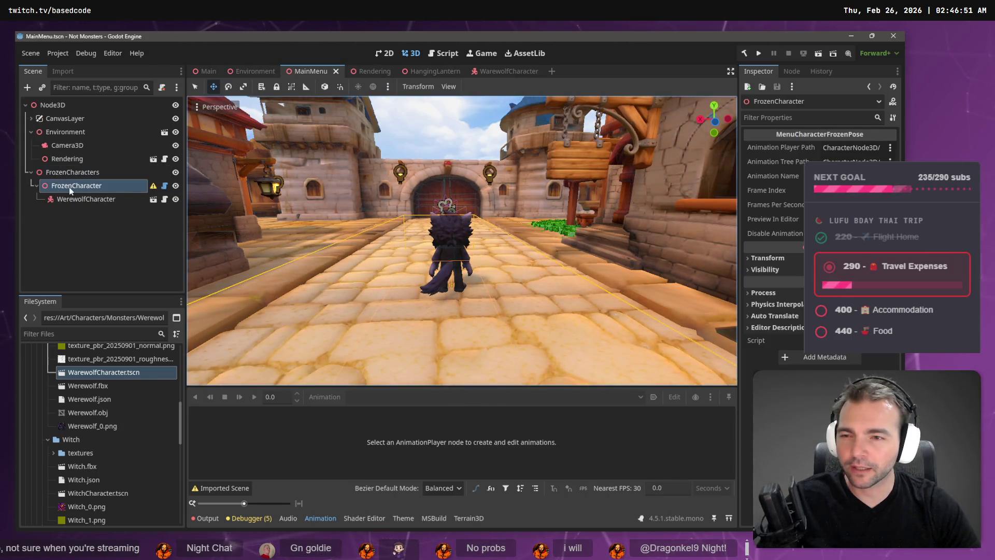
click(850, 176)
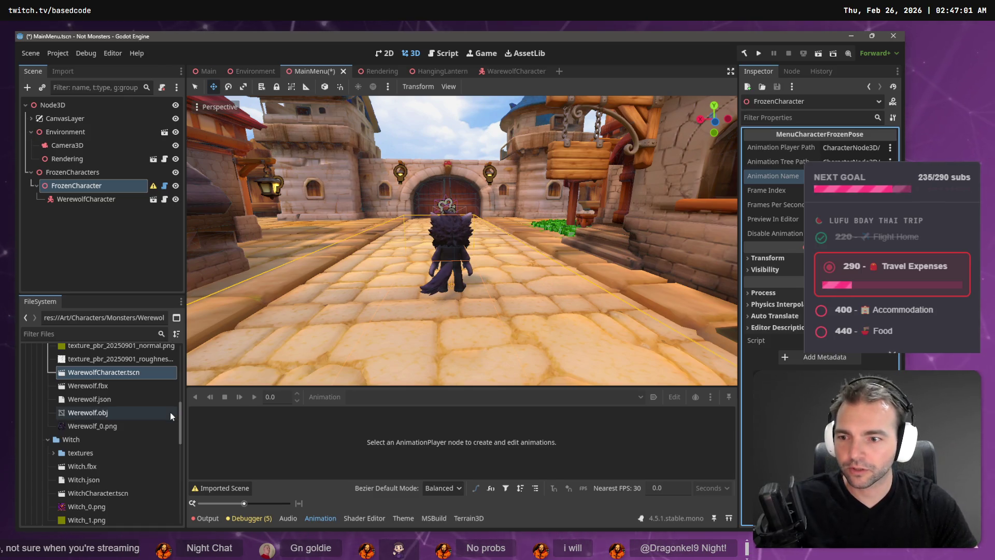
click(111, 388)
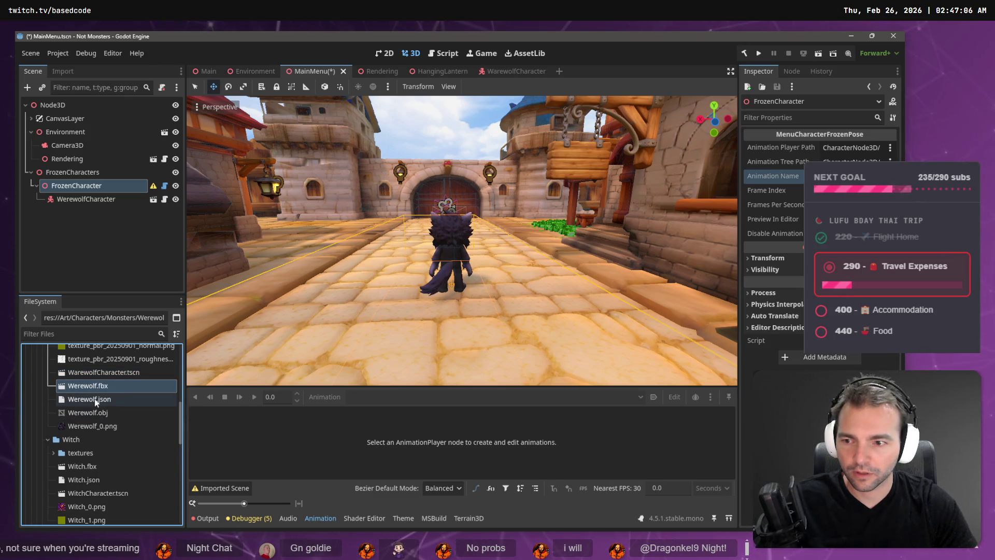
- Check Codex's progress, then reopen WarewolfCharacter.tscn to its AnimationTree state graph
key(alt+Tab)
scroll(292, 346, down, 2)
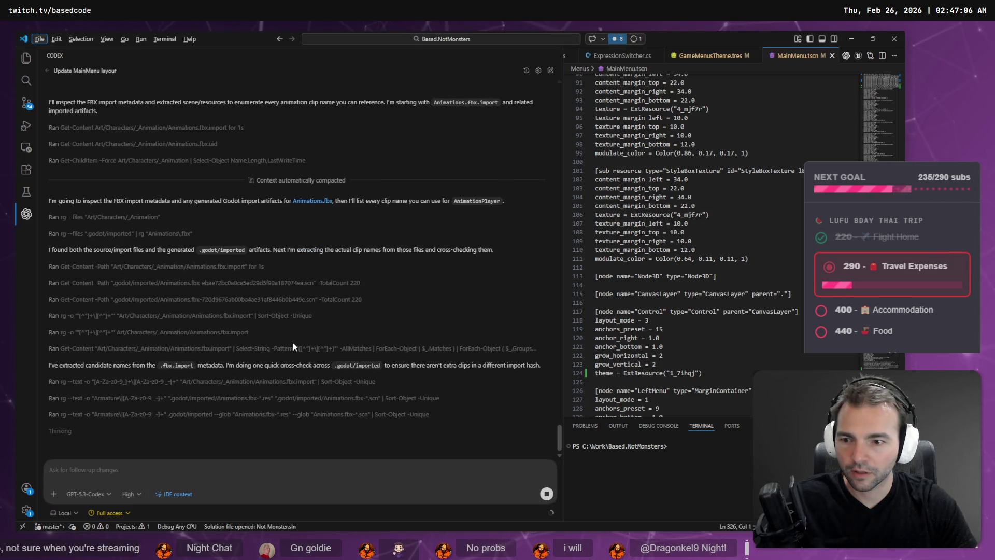
key(alt+Tab)
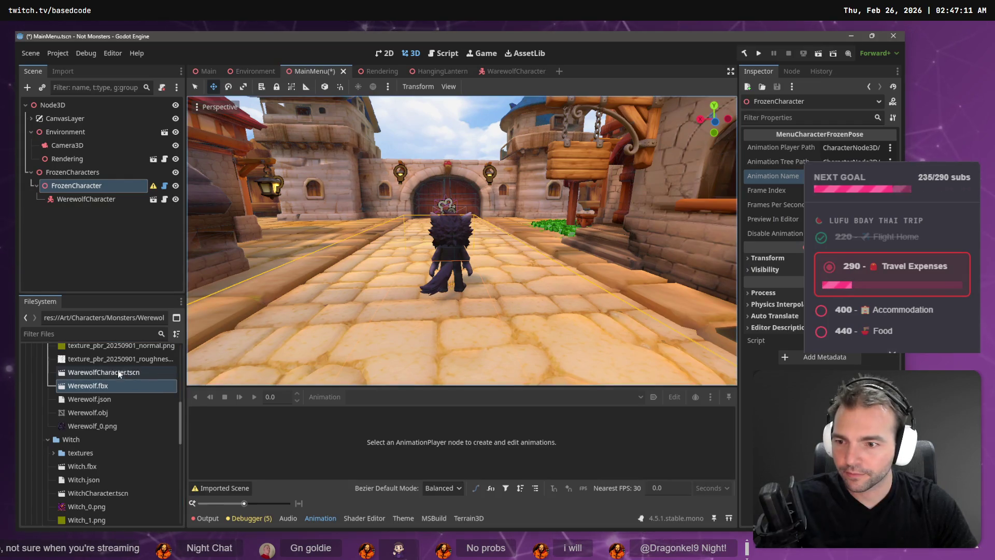
click(118, 371)
double_click(102, 374)
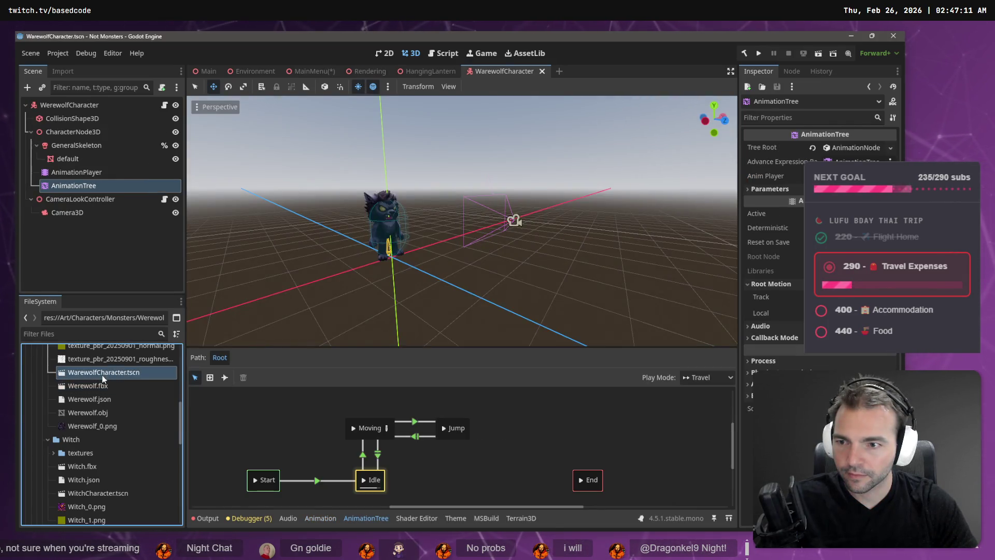
- Look inside the Moving state's blend space, then return to the Root state machine
click(90, 186)
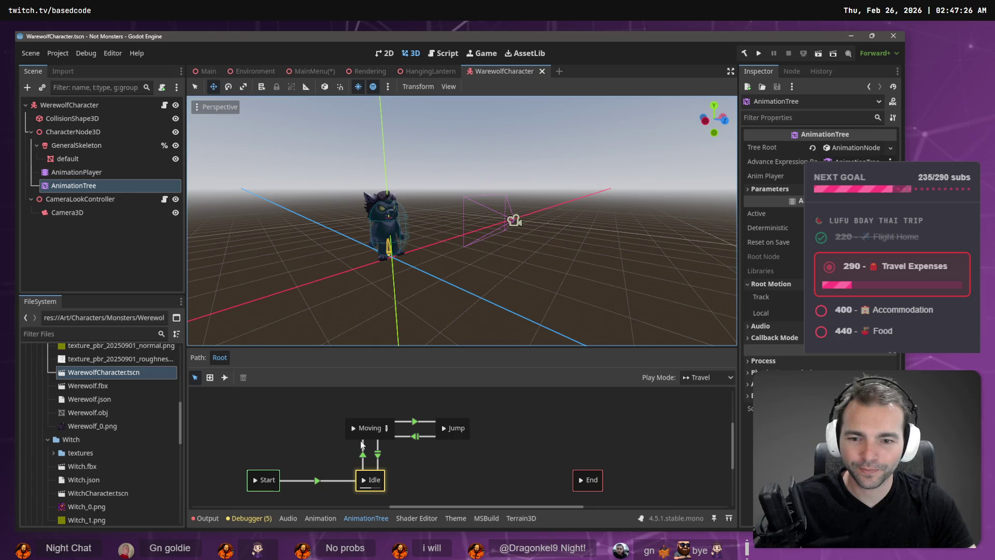
double_click(373, 429)
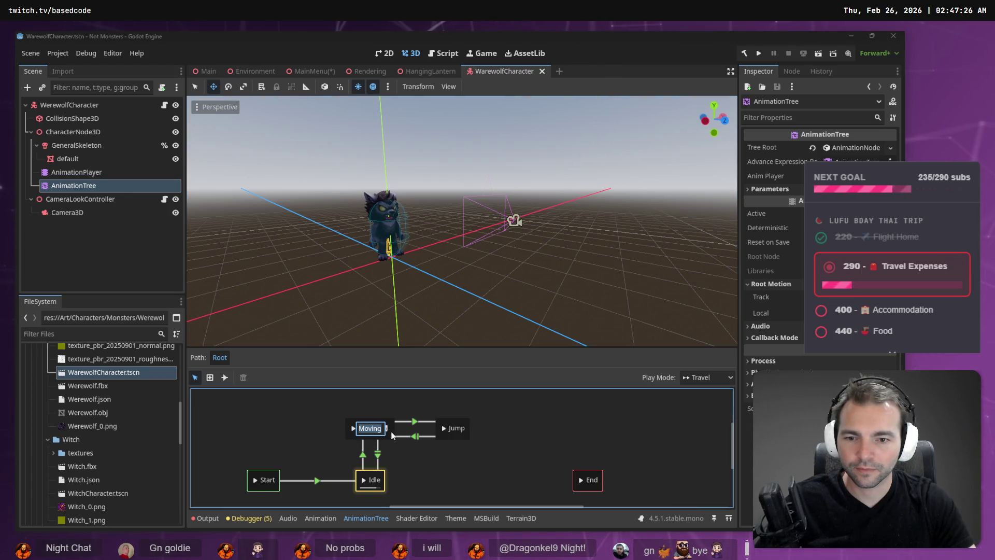
click(387, 430)
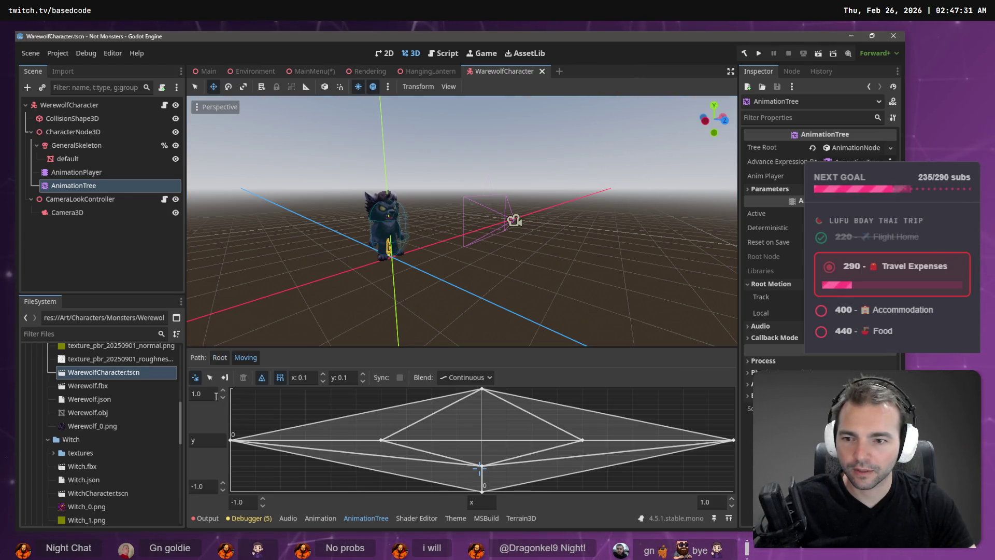
click(217, 360)
double_click(370, 426)
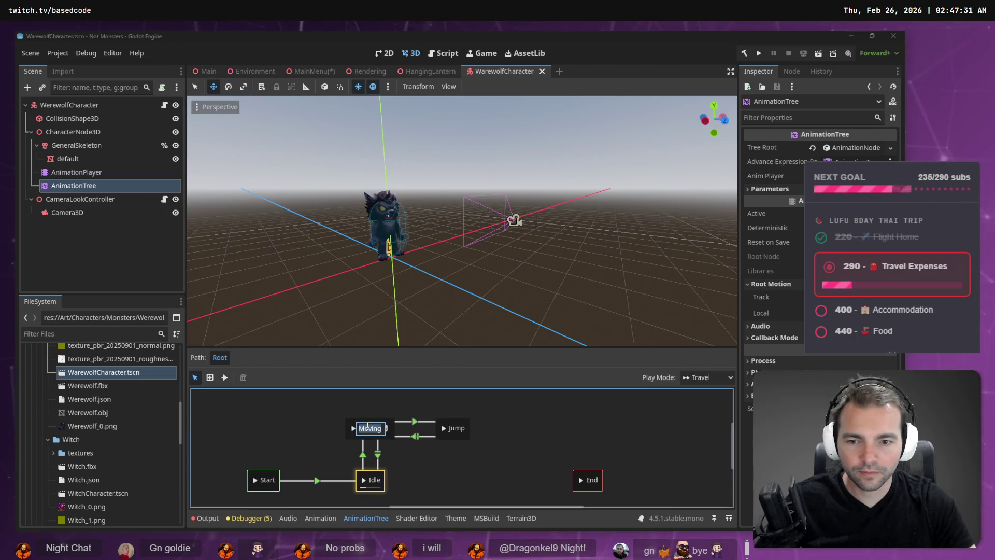
key(Escape)
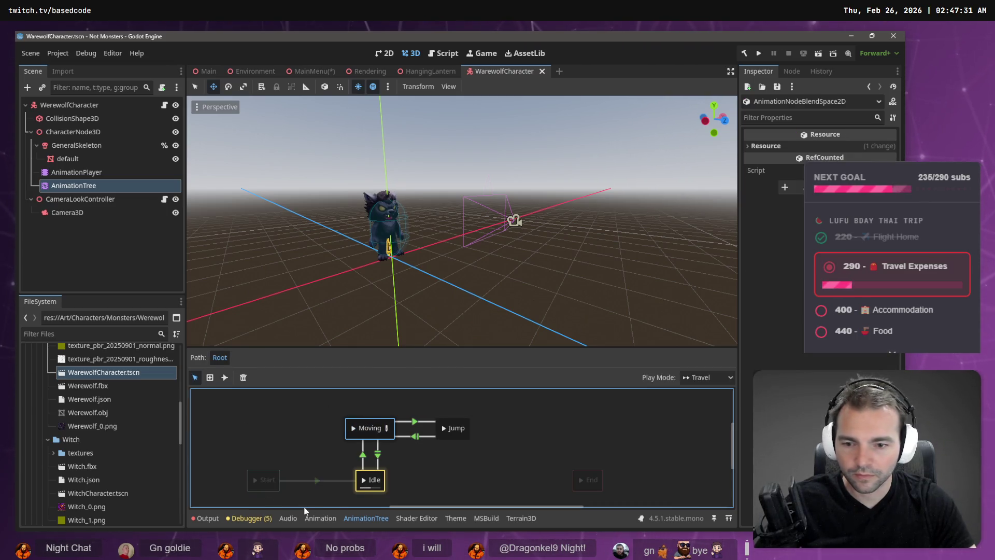
- Screenshot the werewolf's animation name dropdown and open a new browser tab
click(321, 518)
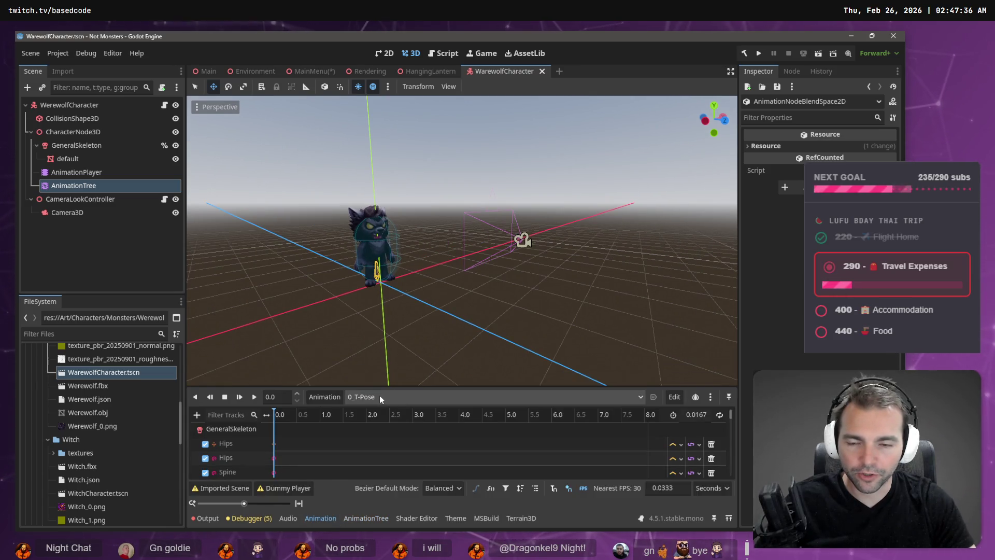
click(379, 396)
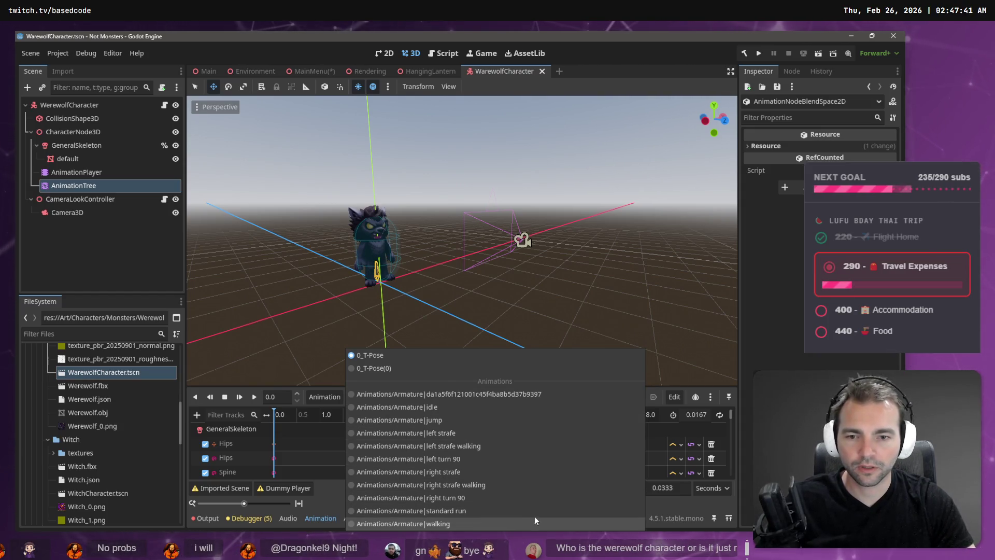
key(Print)
mouse_move(556, 398)
mouse_down()
mouse_move(384, 528)
mouse_move(346, 530)
mouse_up()
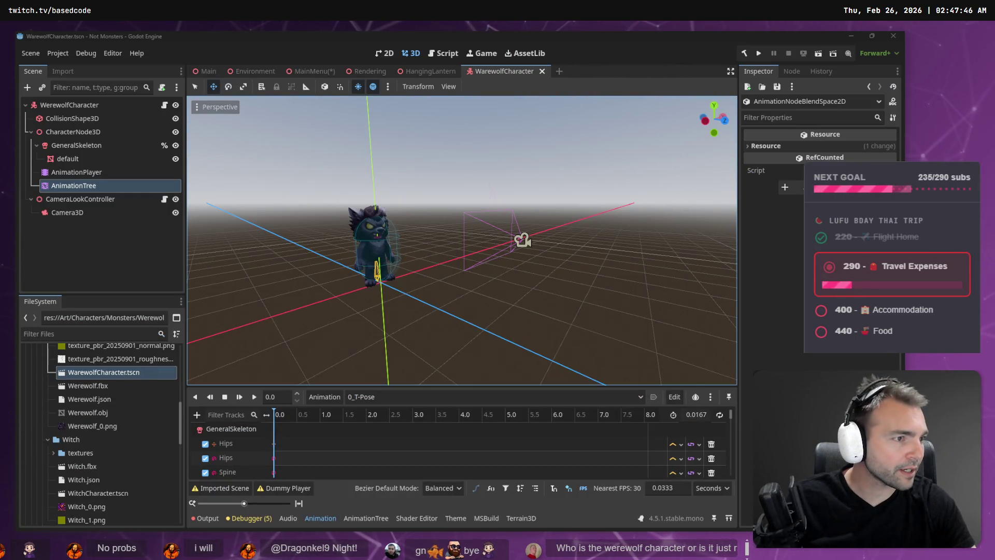
key(alt+Tab)
key(ctrl+t)
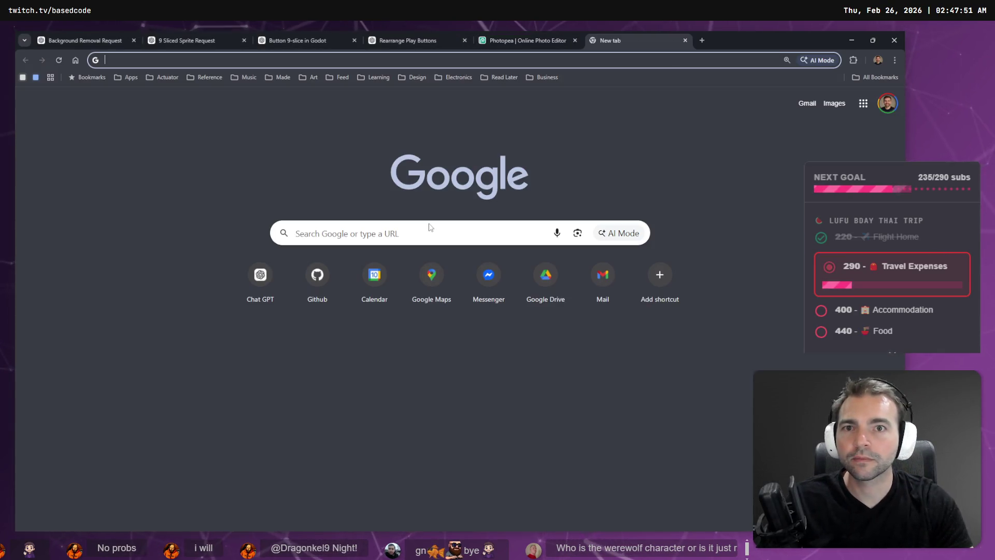
- Paste the animation screenshot into ChatGPT and get a table of every werewolf animation name
text(chatgpt.com)
key(Return)
key(ctrl+v)
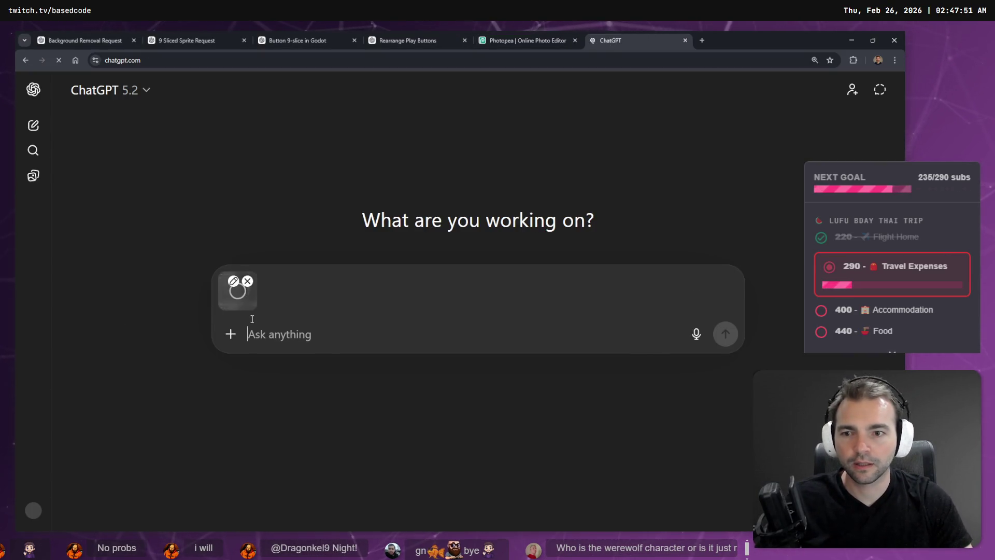
key(super+h)
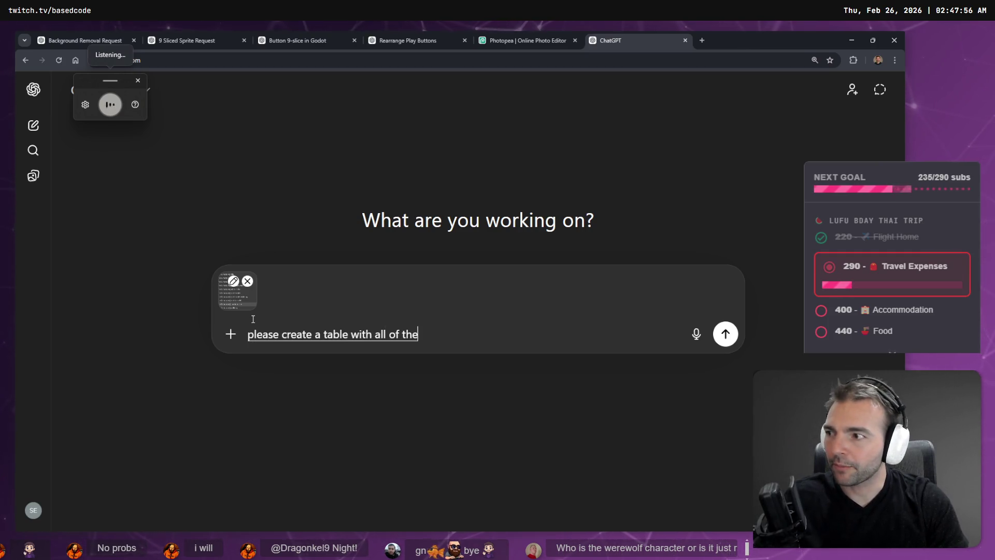
key(Return)
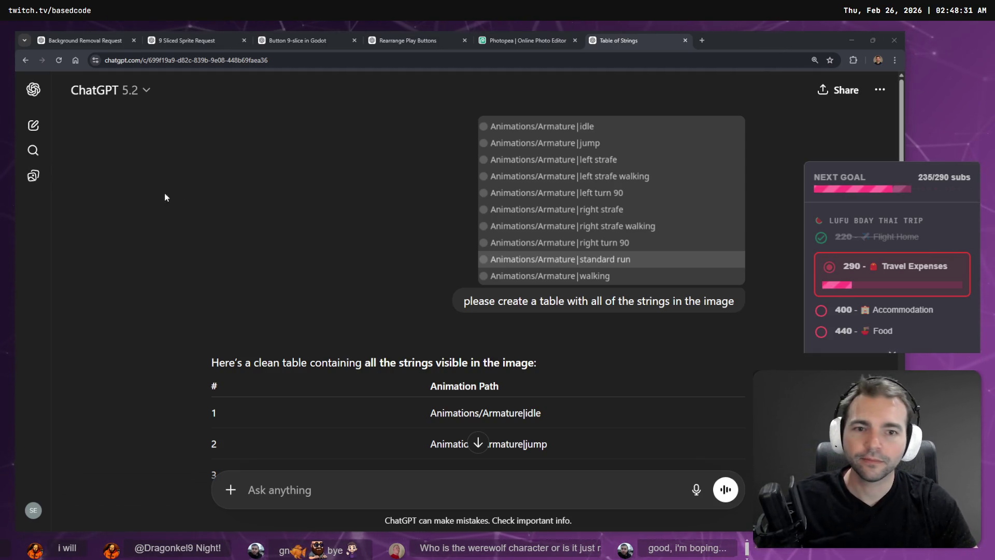
scroll(162, 198, down, 5)
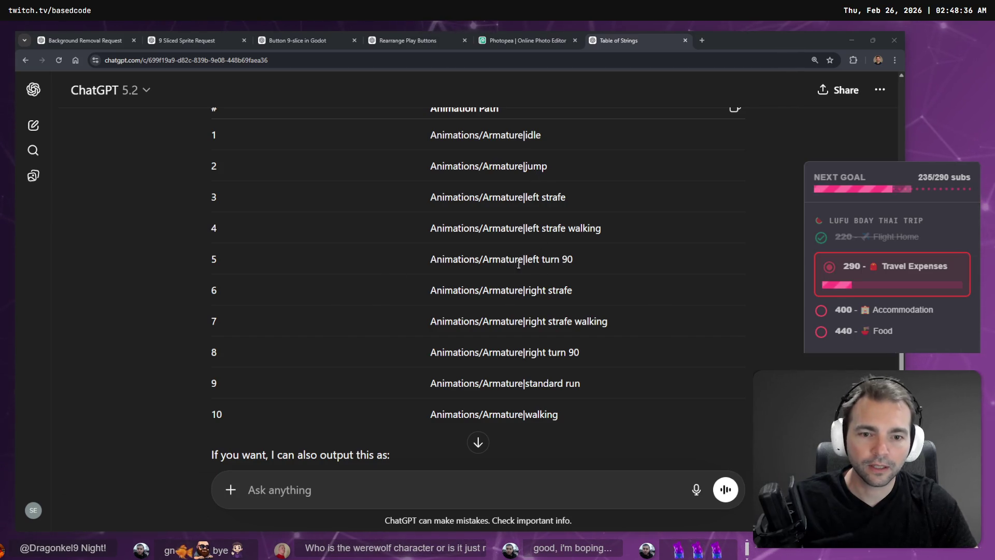
drag(600, 388, 429, 384)
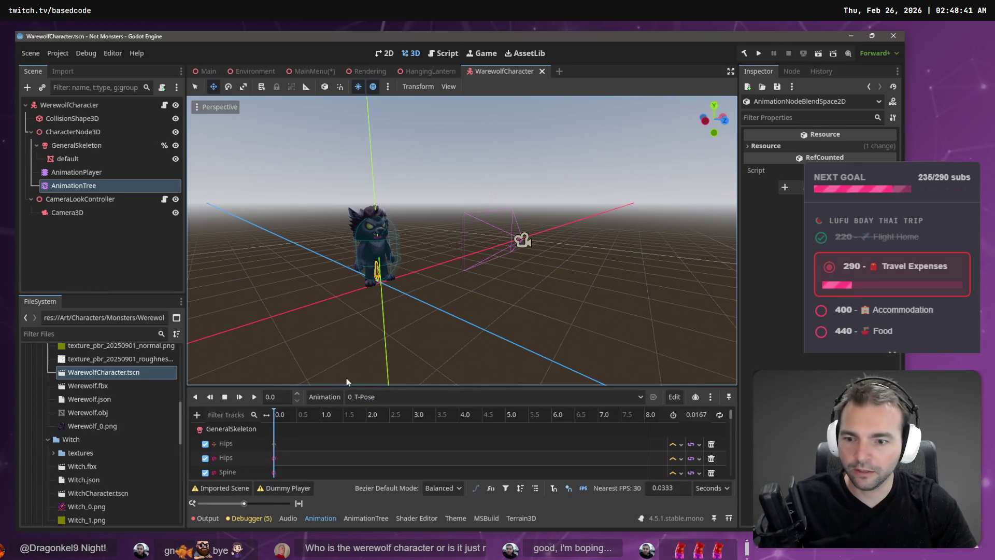
- Back in MainMenu, orbit to face the werewolf's front in the street and save the scene
click(321, 72)
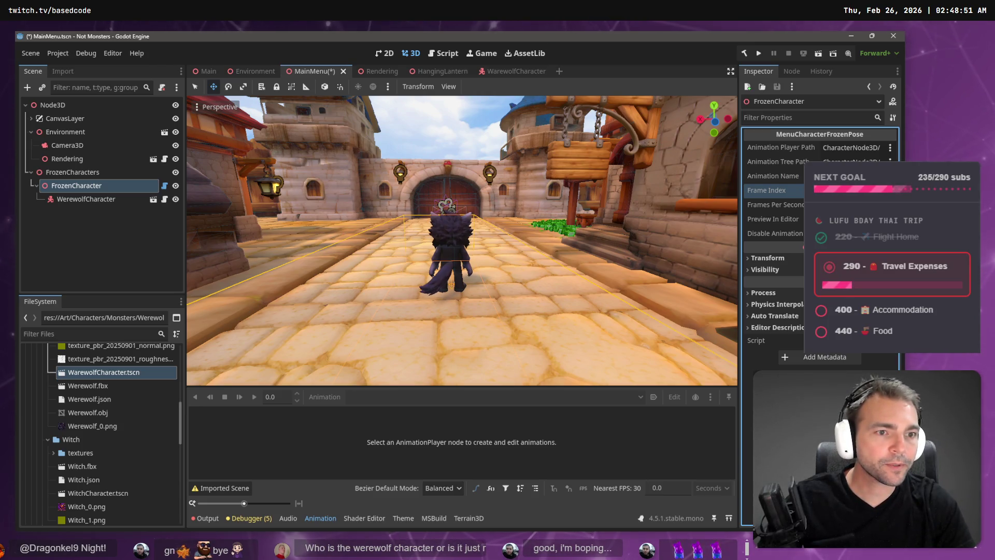
click(487, 148)
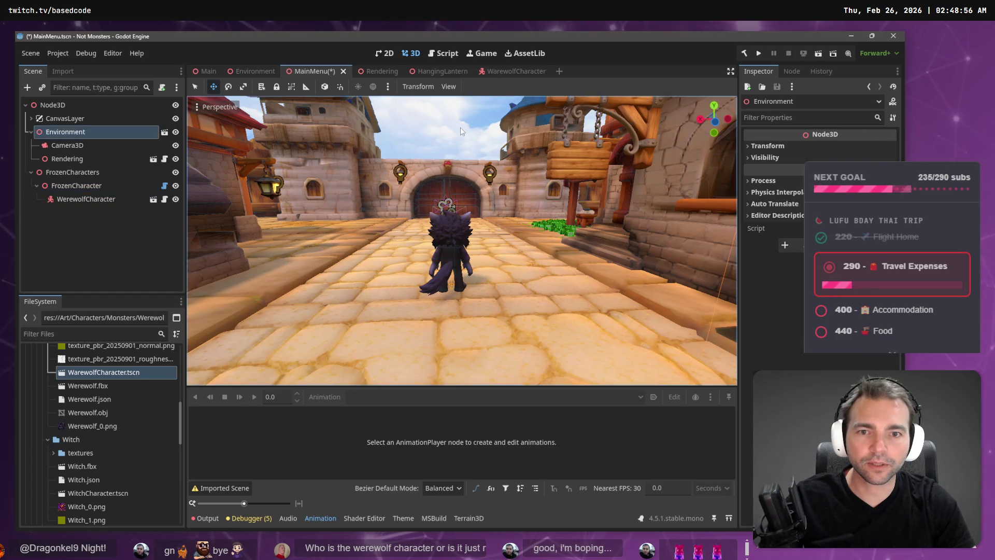
mouse_move(450, 137)
mouse_down()
mouse_move(684, 137)
mouse_move(488, 199)
mouse_up()
key(ctrl+s)
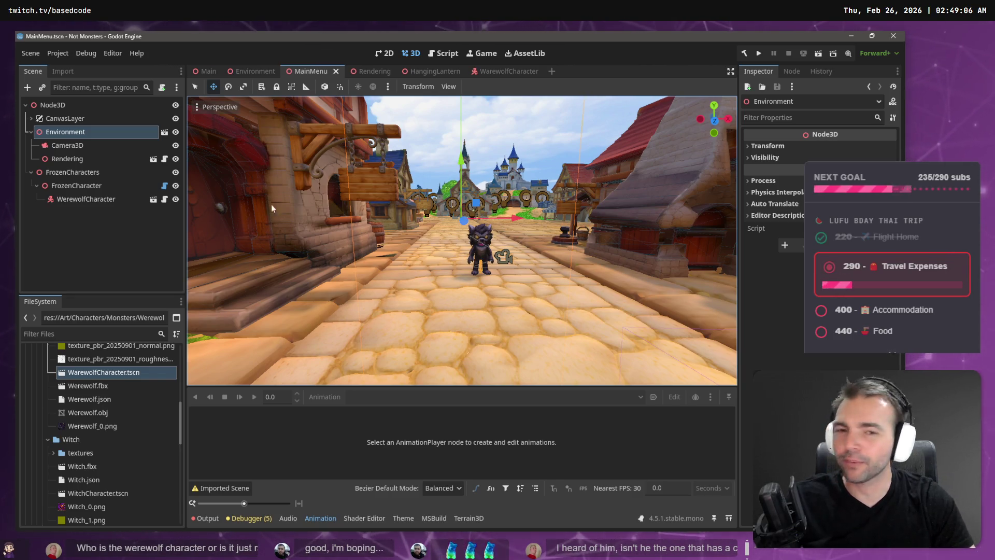
- Deselect everything in the MainMenu scene and refocus the editor viewport
click(571, 134)
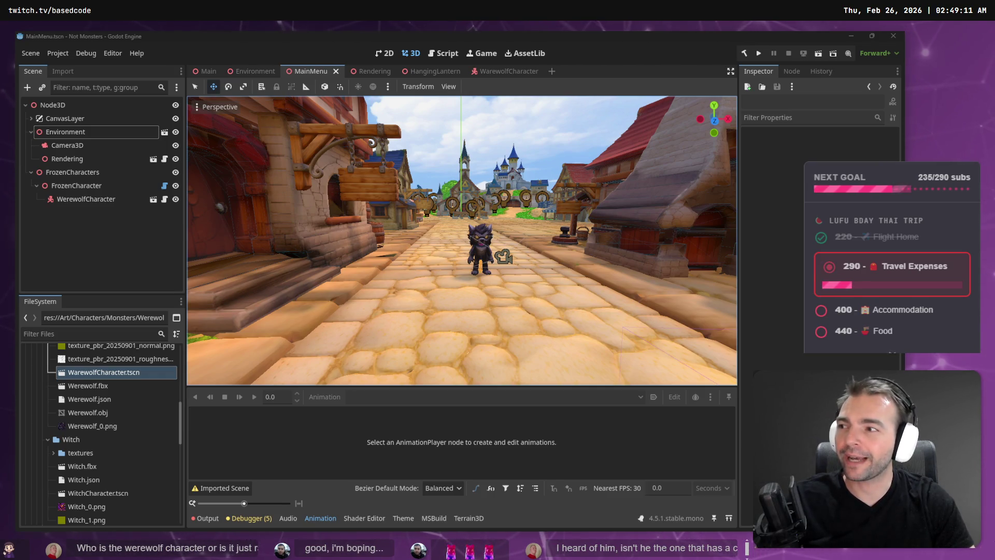
click(524, 126)
click(537, 107)
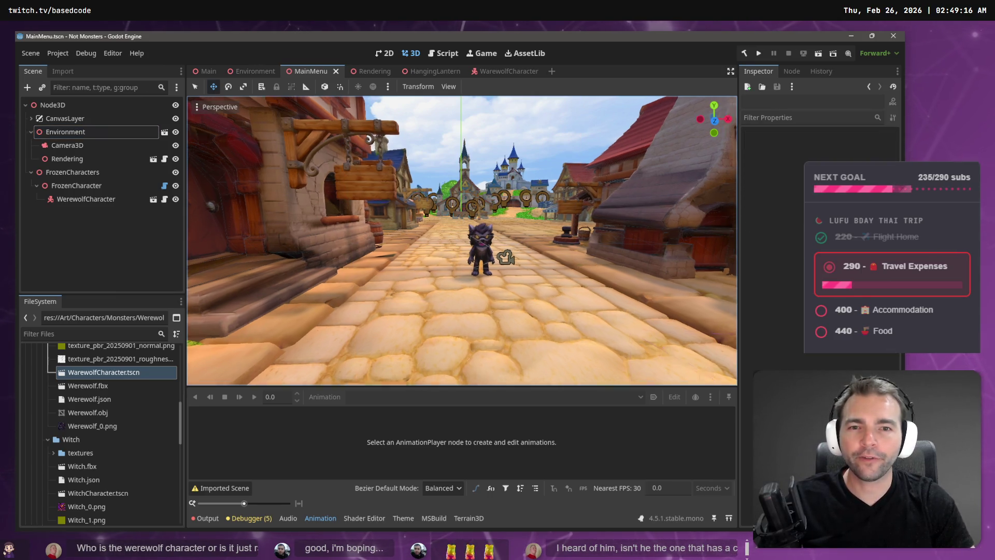
scroll(537, 107, up, 4)
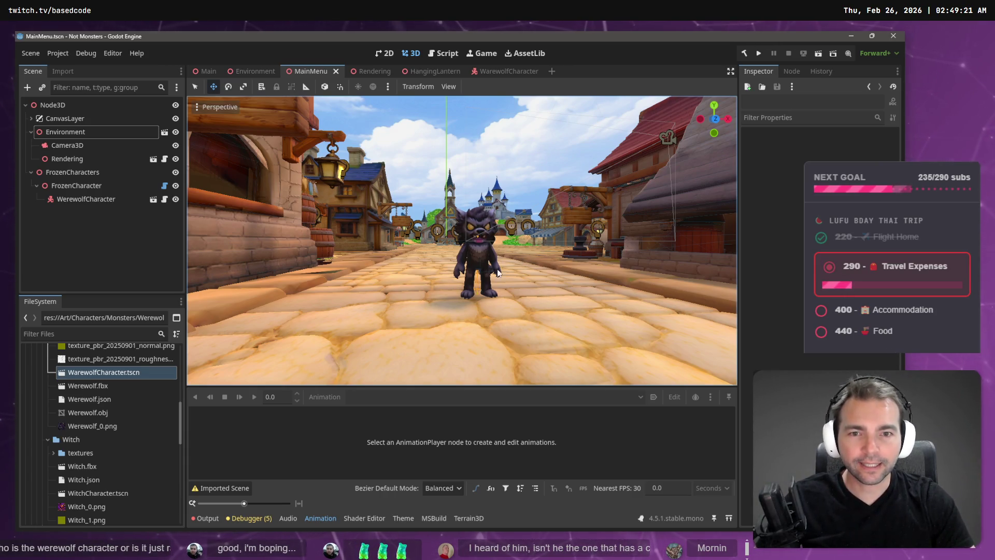
- Point FrozenCharacter's animation player and animation tree paths at WerewolfCharacter
click(72, 200)
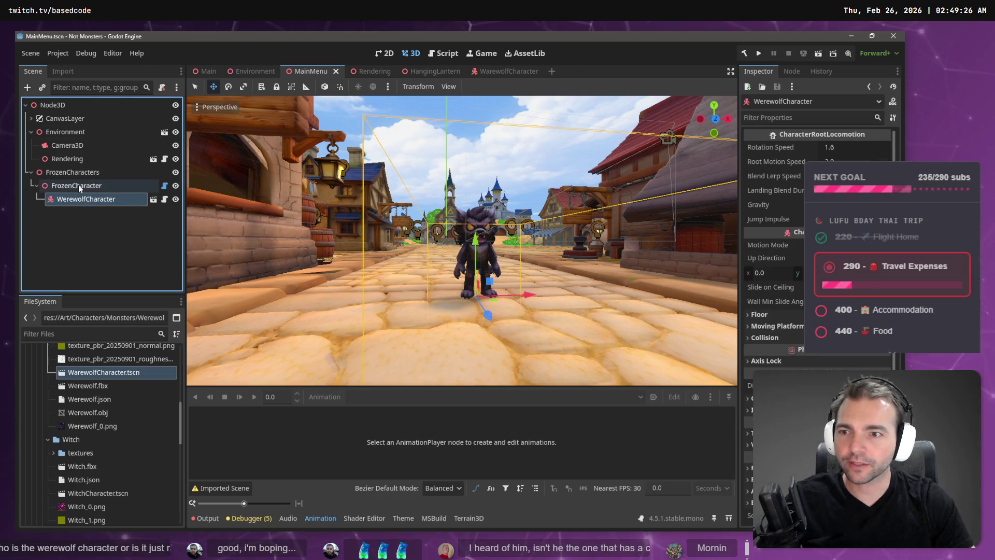
click(90, 190)
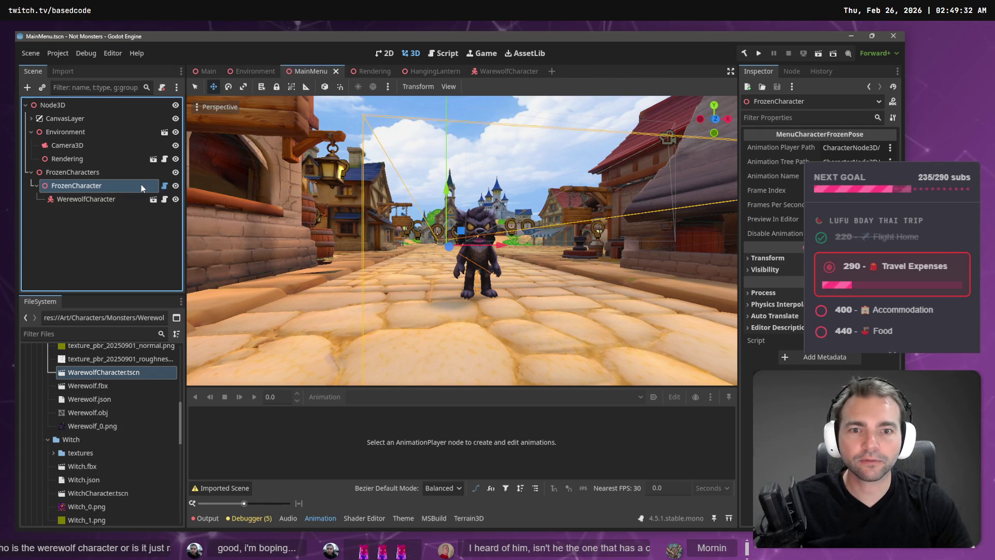
double_click(140, 185)
click(763, 229)
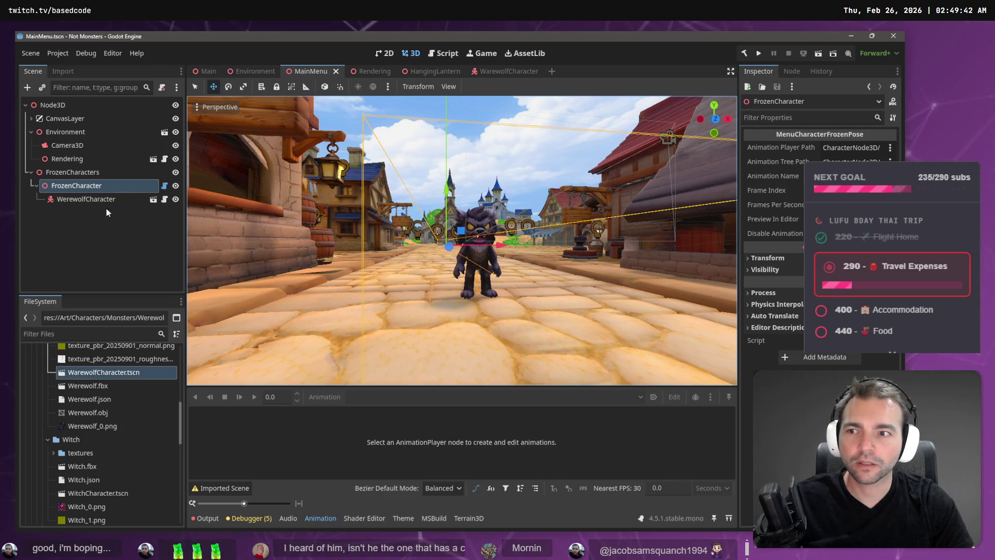
drag(86, 201, 857, 152)
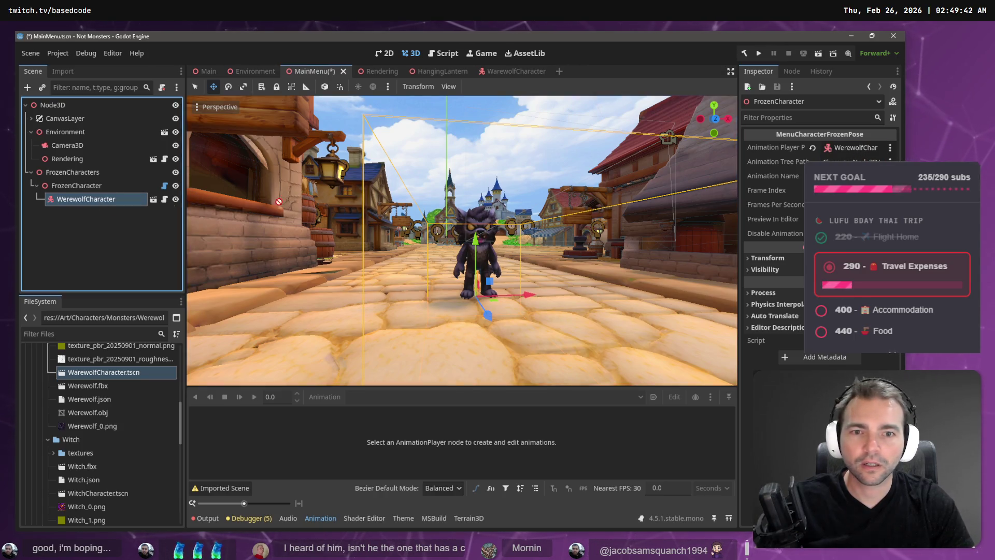
drag(855, 148, 855, 161)
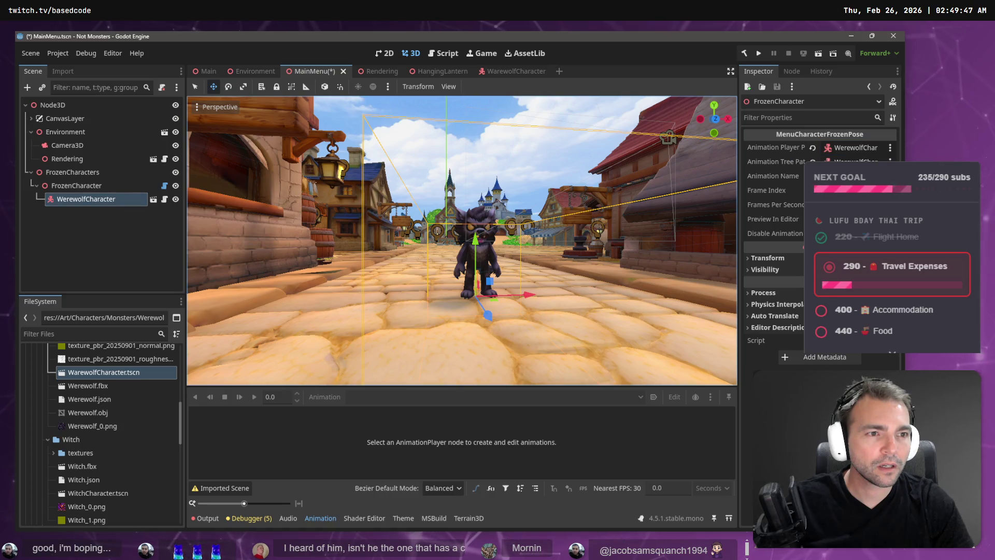
drag(775, 175, 775, 176)
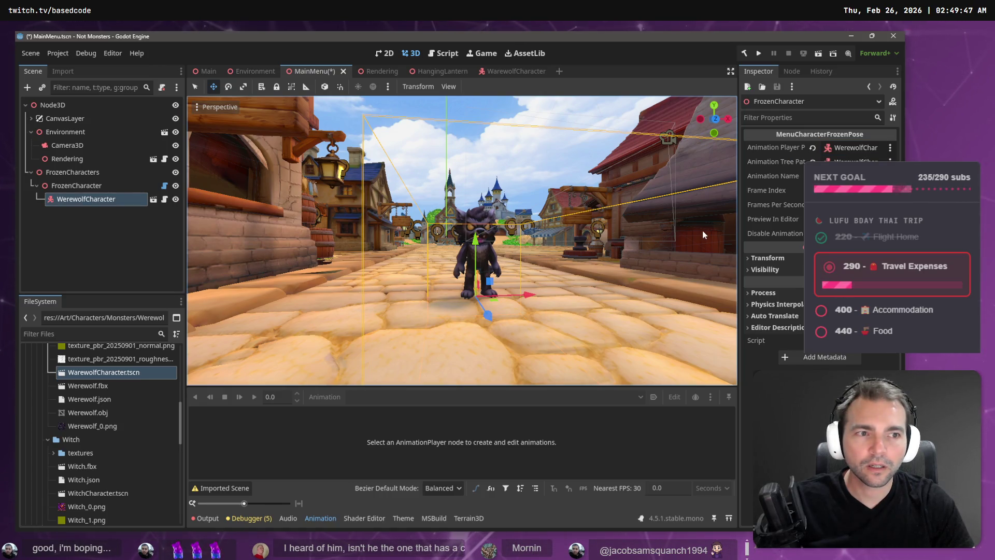
- Enable Frame Index in FrozenCharacter's frozen pose settings
click(96, 185)
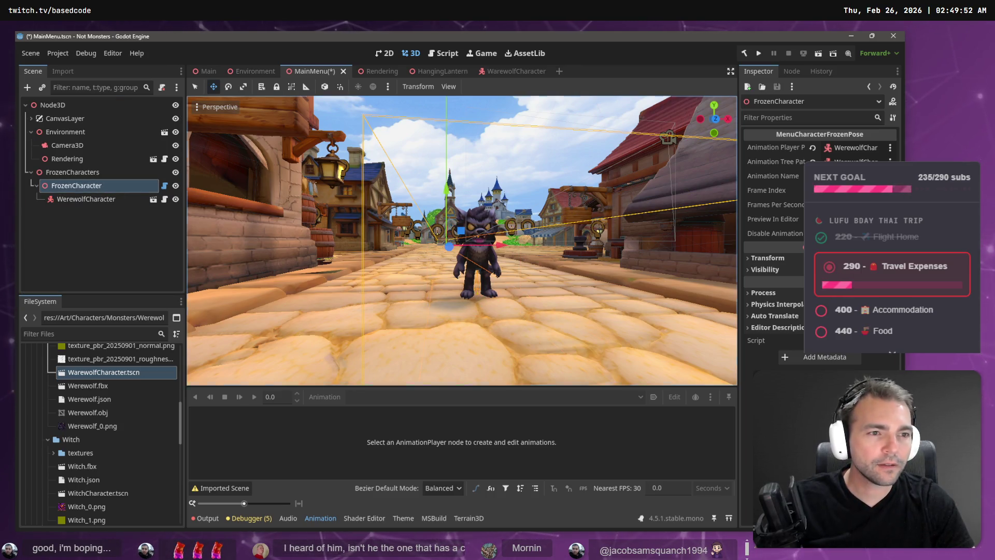
click(767, 190)
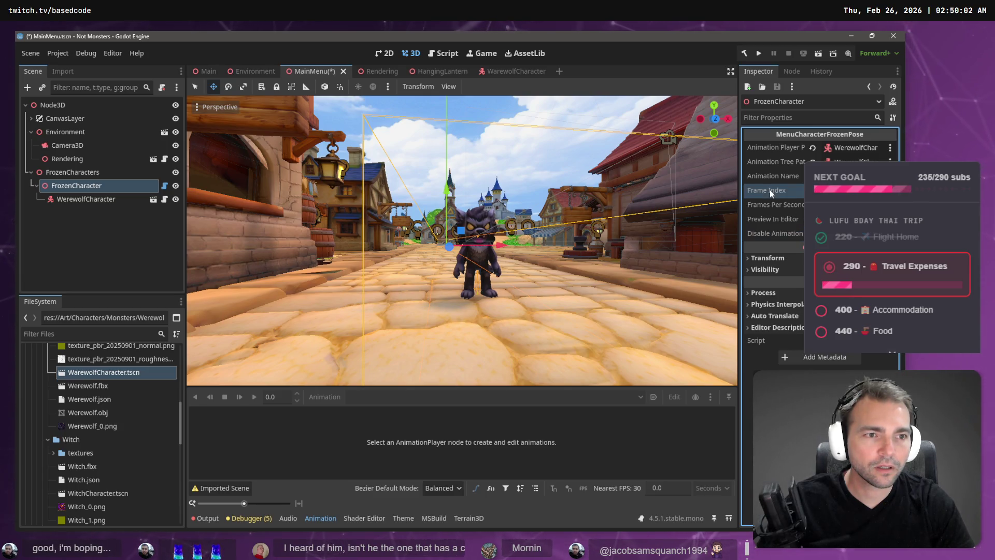
click(516, 131)
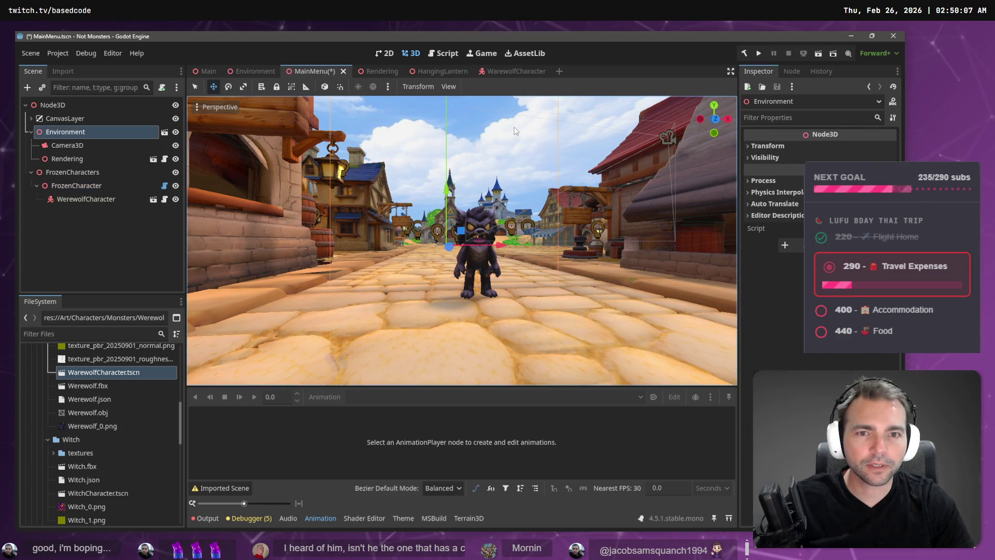
- Save the MainMenu scene with the posed werewolf and clear the node selection
scroll(444, 157, down, 3)
key(ctrl+s)
click(83, 196)
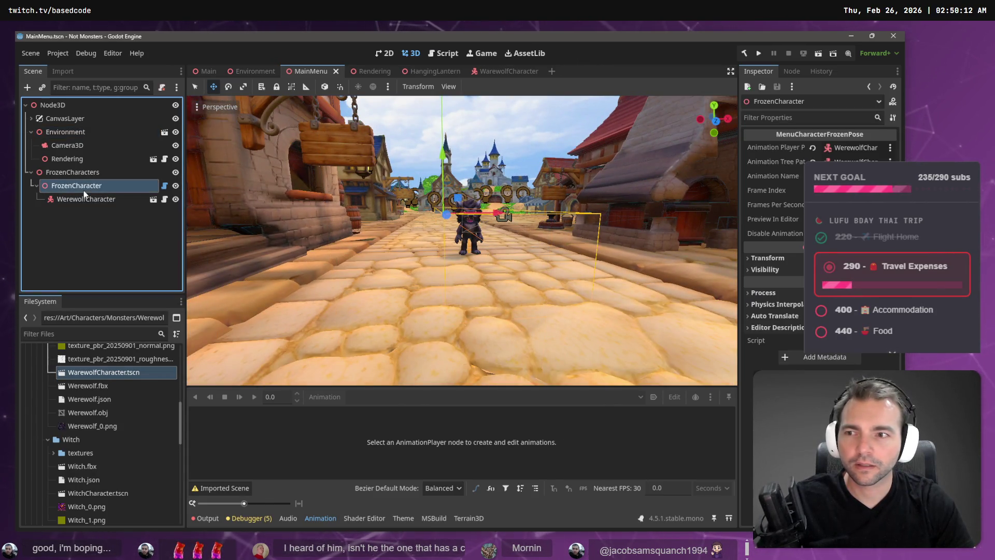
click(80, 222)
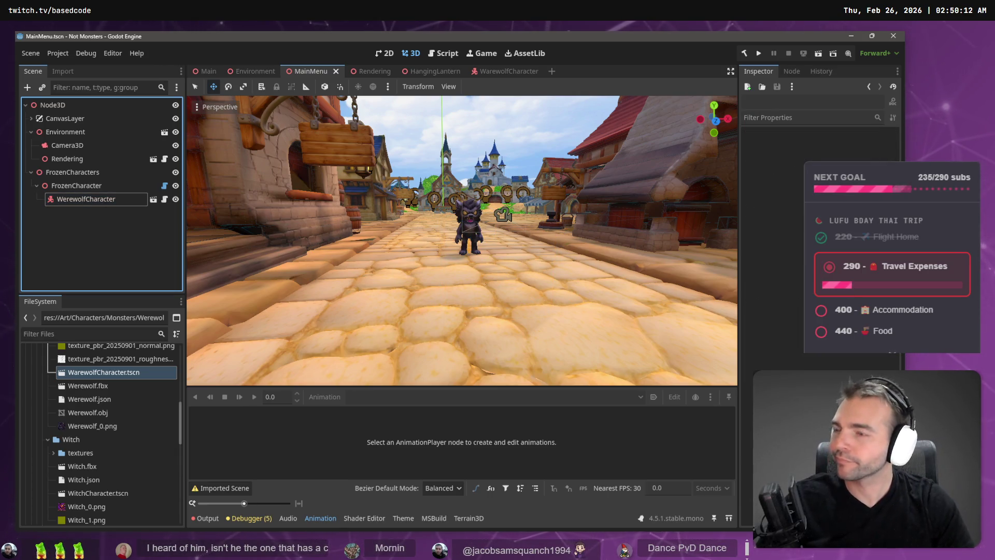
- Glance at the Main scene, return to MainMenu, and select CanvasLayer
click(205, 71)
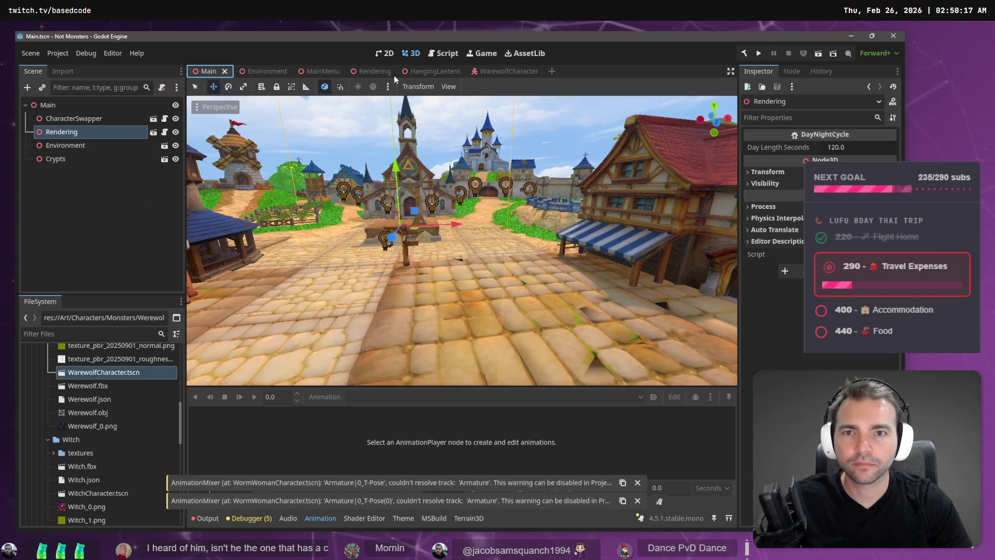
click(319, 74)
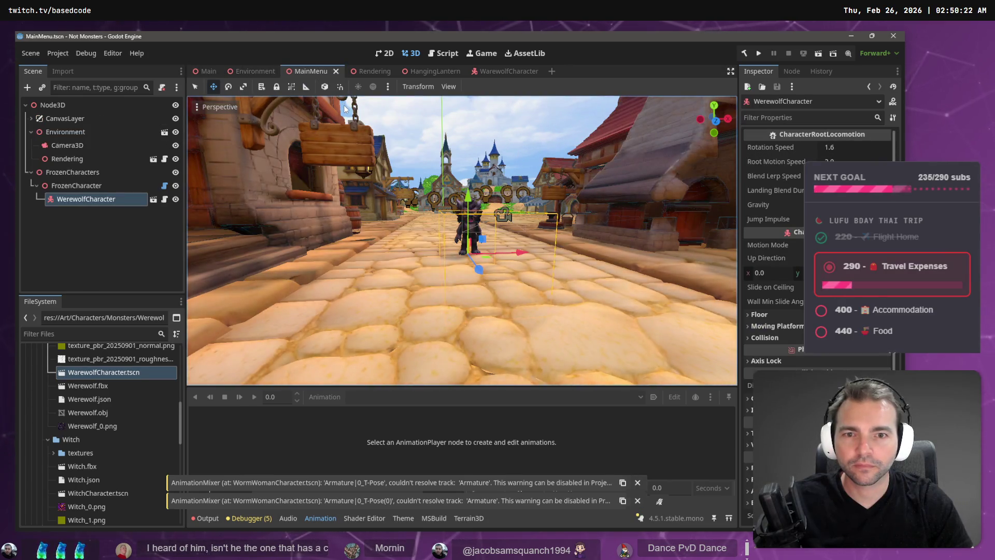
click(80, 120)
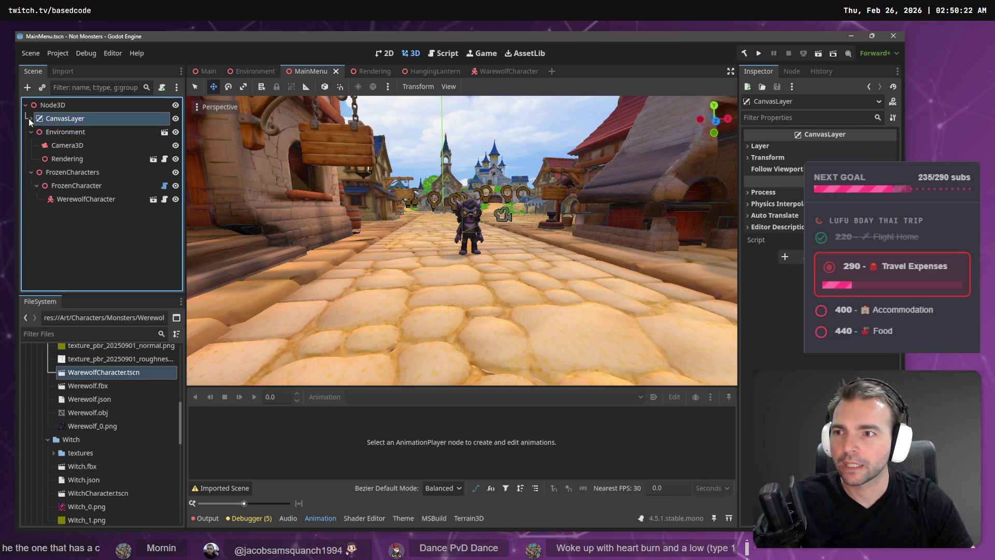
- Select the menu's Control node under CanvasLayer, run the game with F5, then stop it
click(31, 119)
click(61, 133)
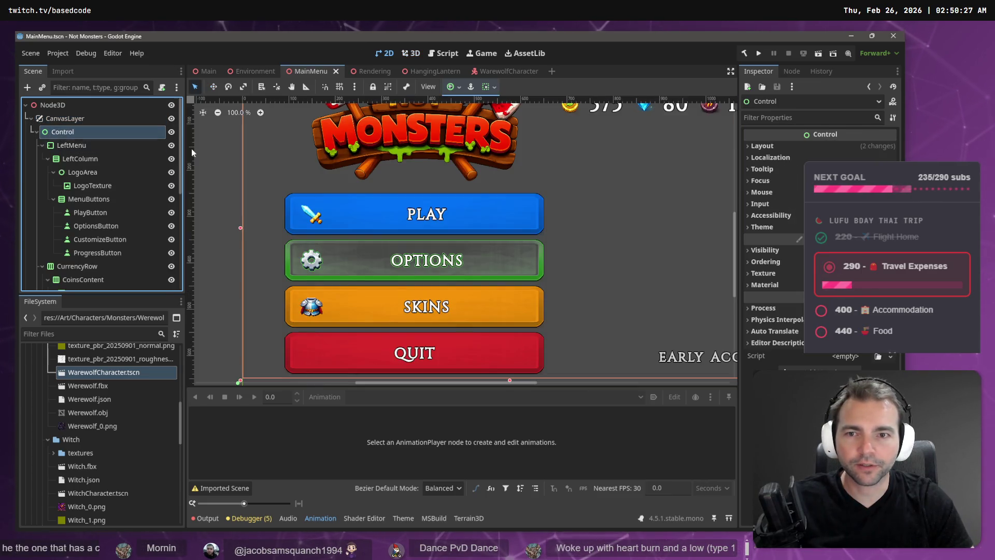
key(F5)
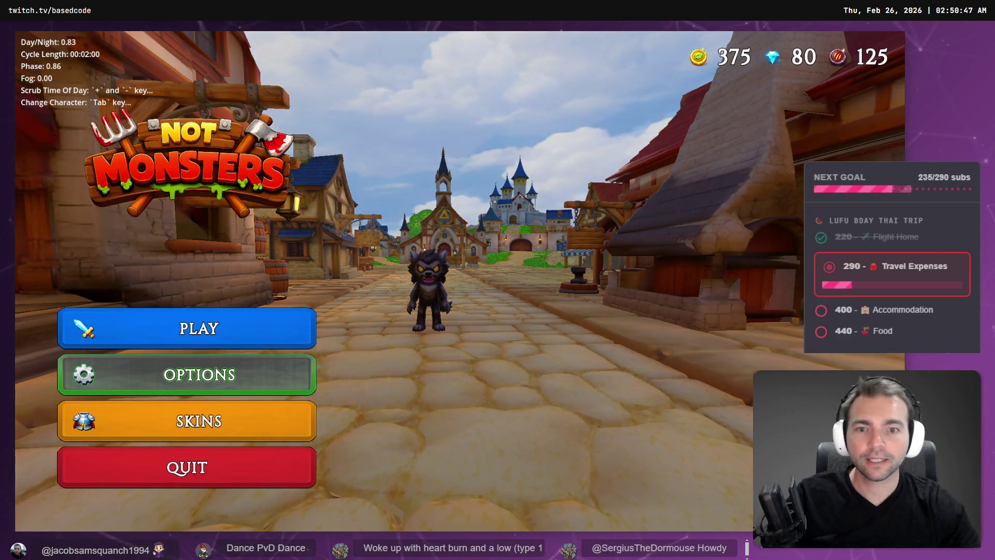
key(F8)
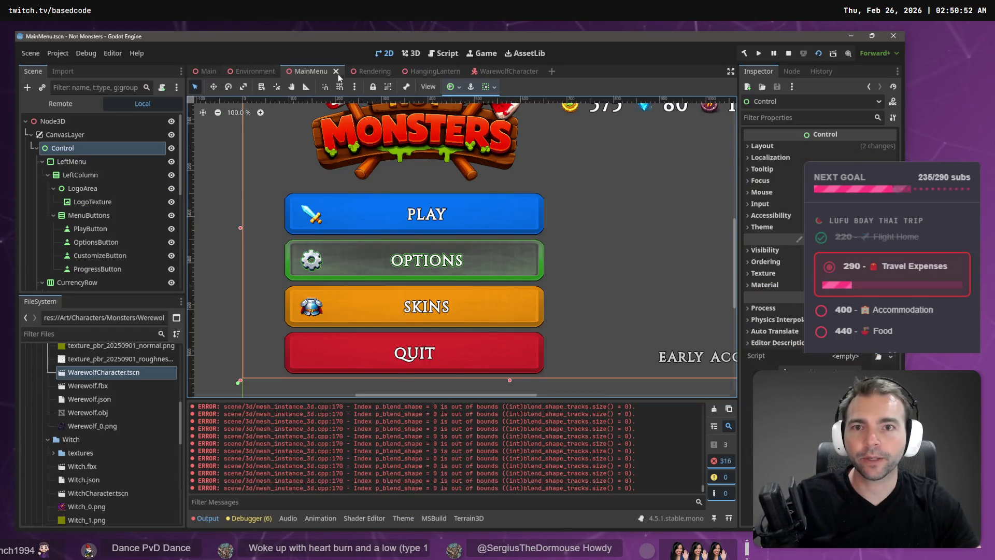
- Move WerewolfCharacter above FrozenCharacter in the Scene dock and show its Transform values
scroll(83, 242, down, 10)
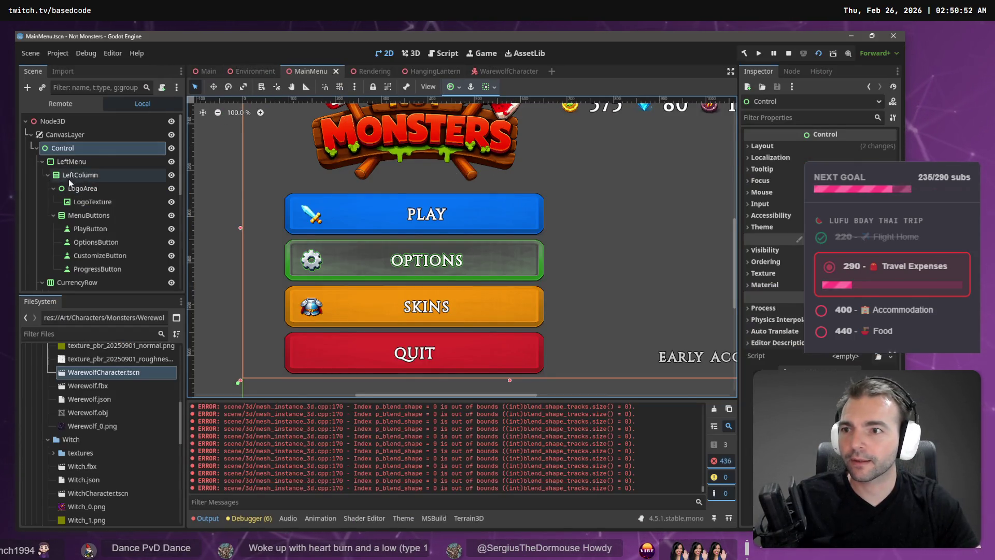
click(83, 241)
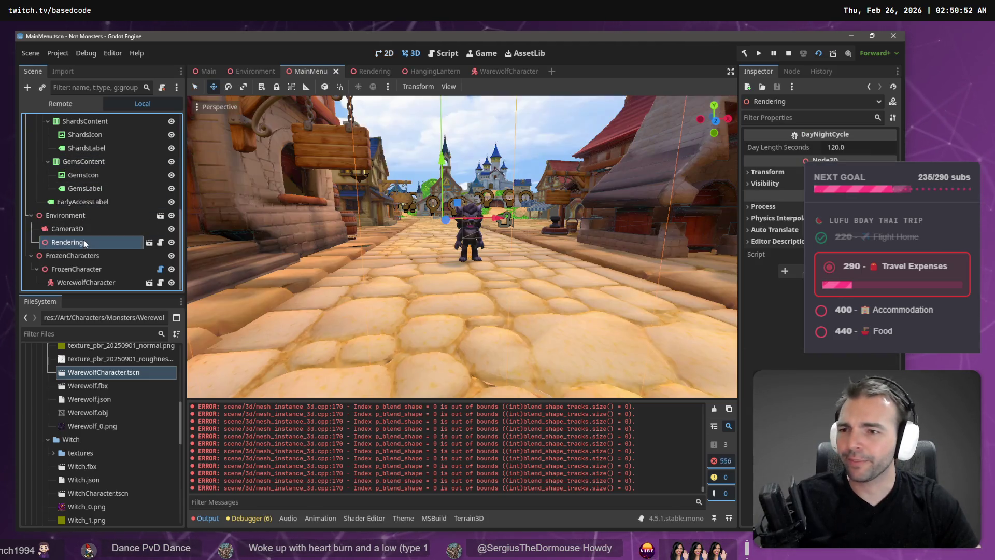
click(76, 269)
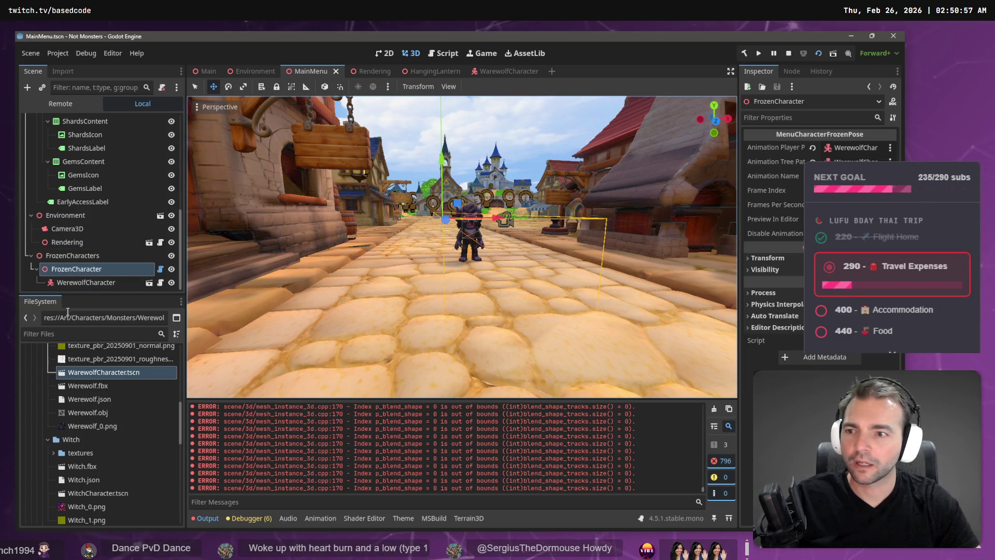
drag(498, 225, 312, 237)
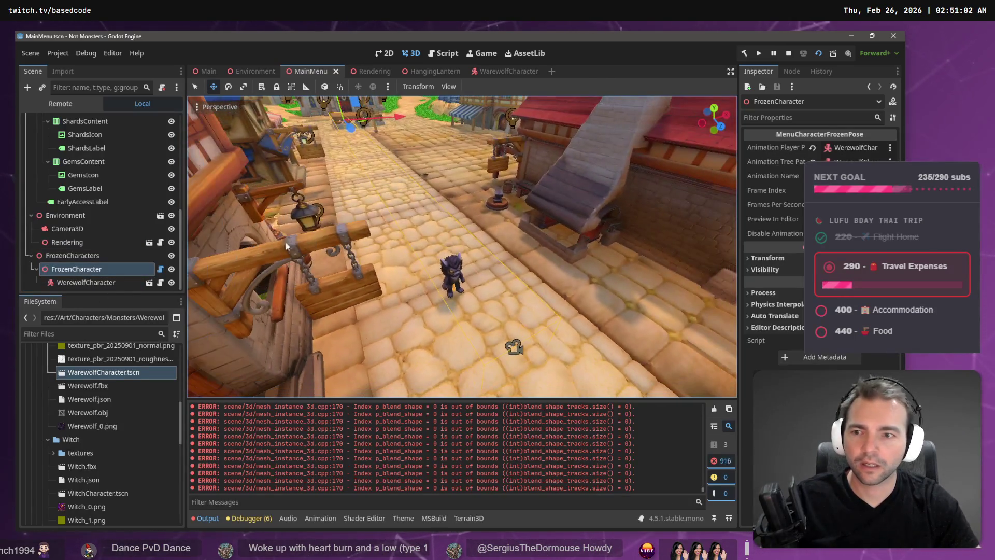
click(88, 282)
drag(82, 266, 82, 270)
click(782, 258)
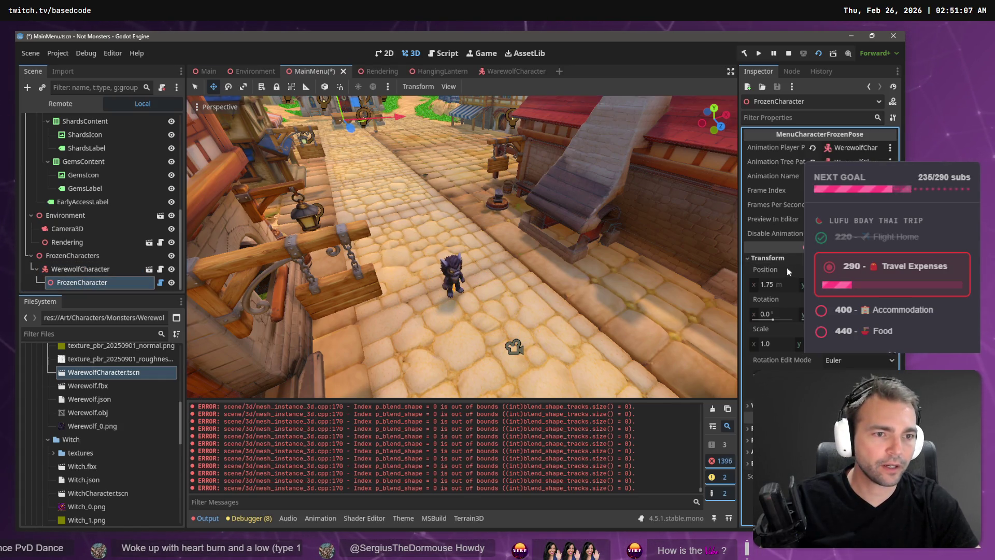
- Set Position X to 0, undo the reorder, and make WerewolfCharacter a child of FrozenCharacter
text(0)
key(Tab)
key(Tab)
key(Tab)
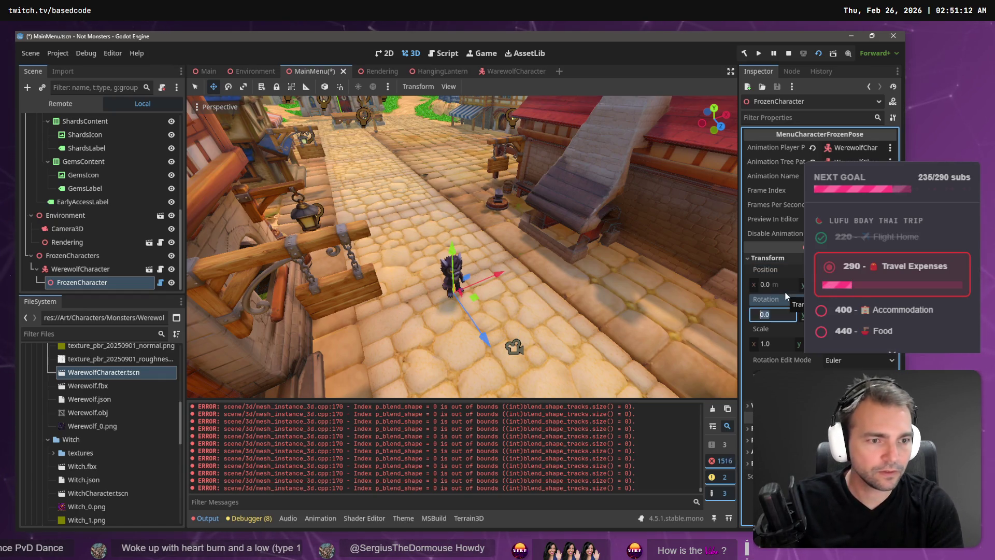
click(72, 285)
key(ctrl+Up)
drag(72, 285, 74, 272)
click(89, 270)
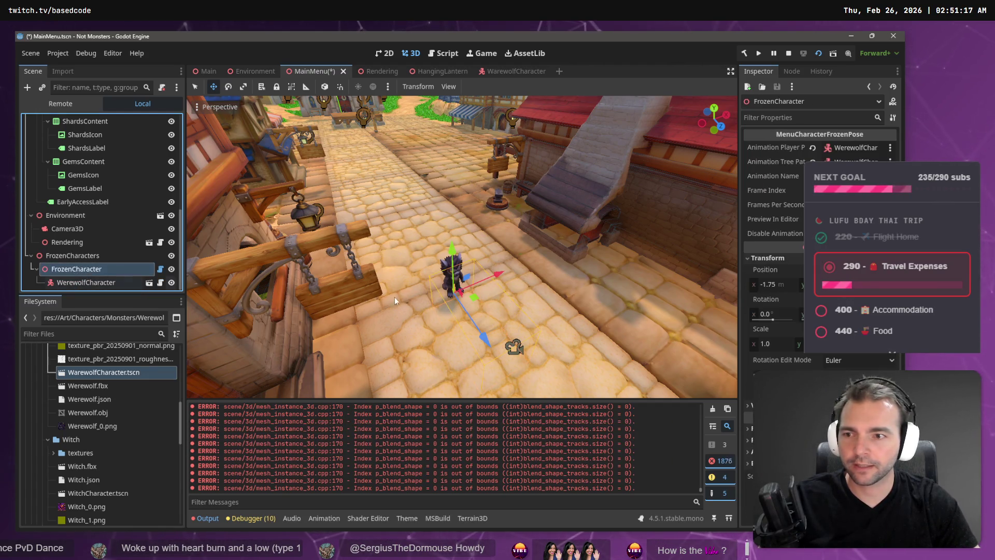
- Slide FrozenCharacter forward along the street to x 0.078 m, save, and run the game again
mouse_move(489, 342)
mouse_down()
mouse_move(524, 386)
mouse_move(534, 319)
mouse_up()
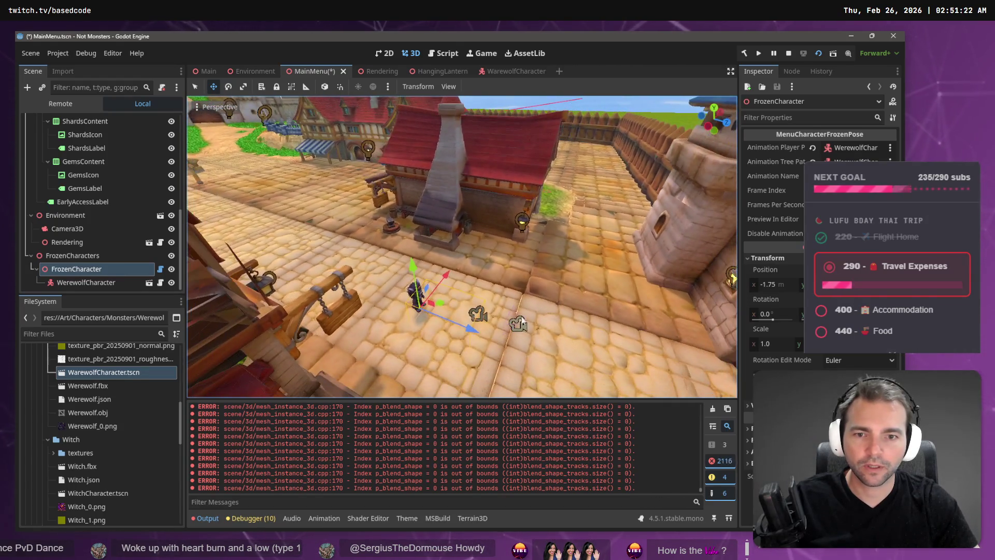
mouse_move(464, 326)
mouse_down()
mouse_move(489, 309)
mouse_move(527, 327)
mouse_up()
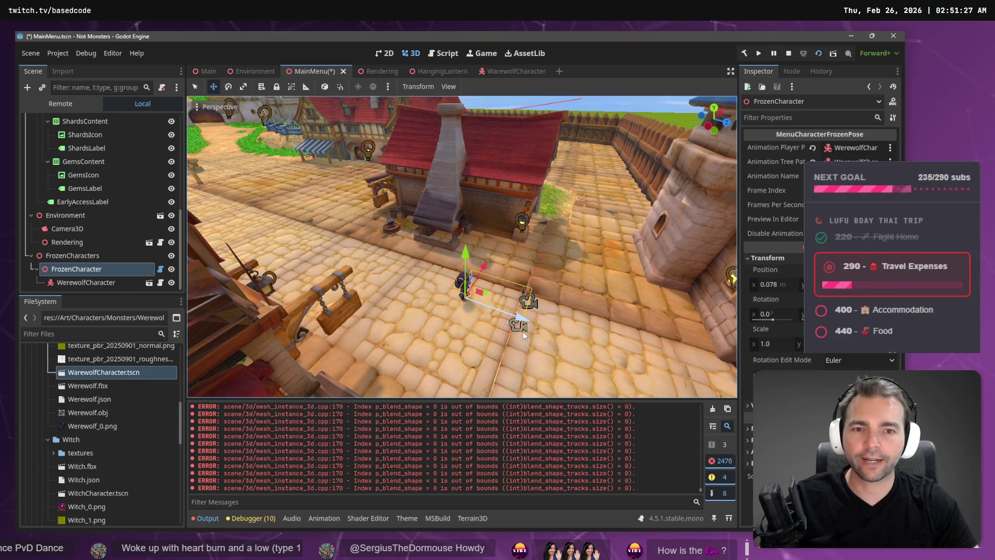
key(ctrl+s)
click(201, 70)
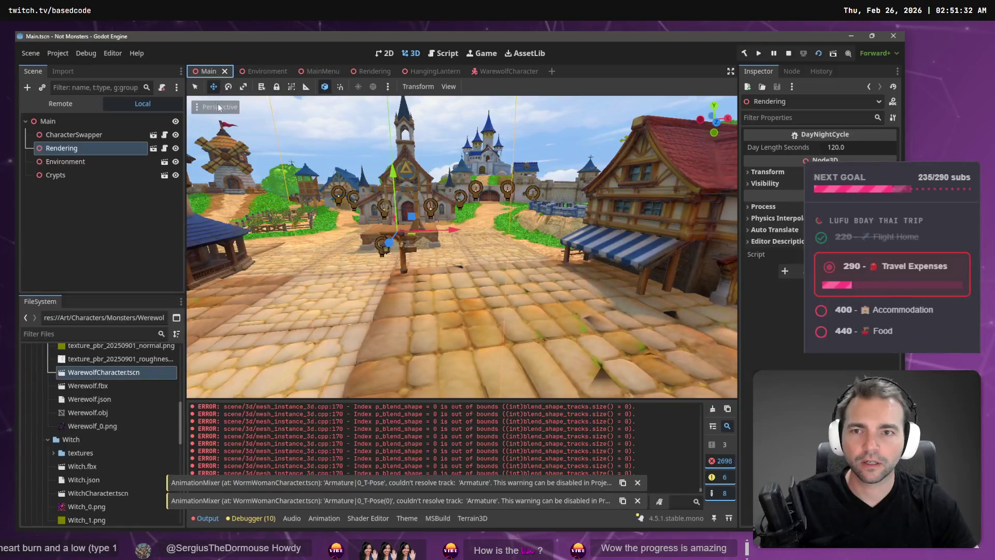
key(F5)
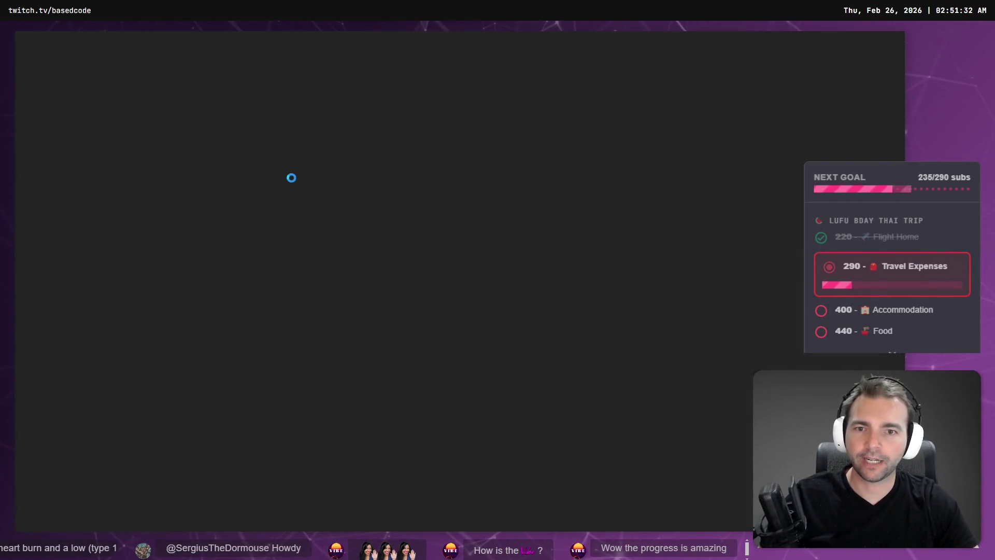